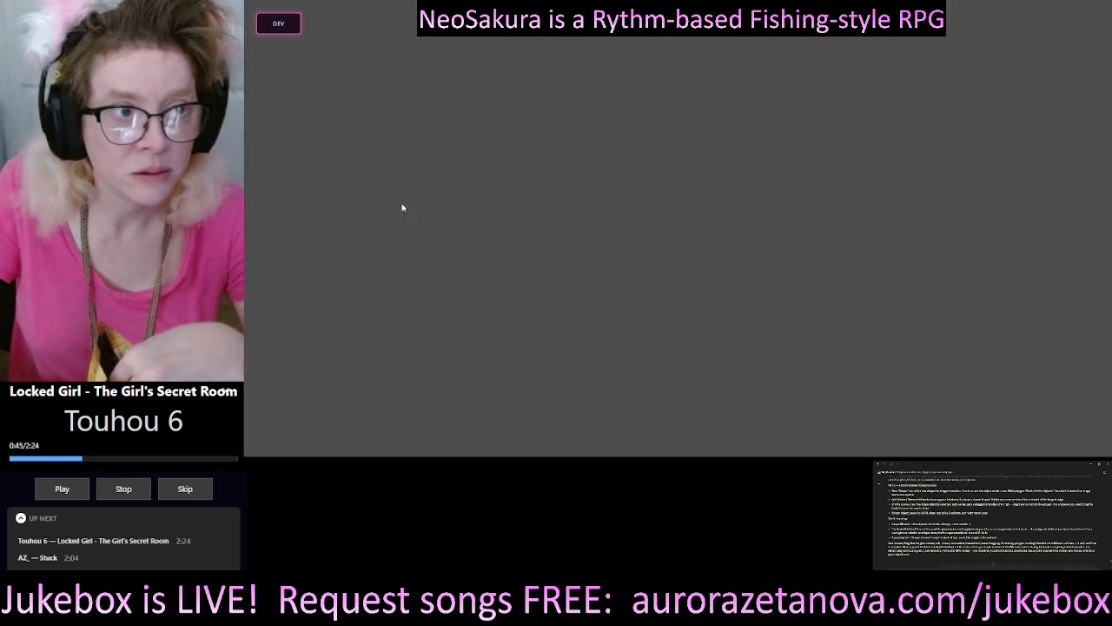
Load the Lockdown_v1 scene from the DEV Scene Editor's scene list
click(278, 24)
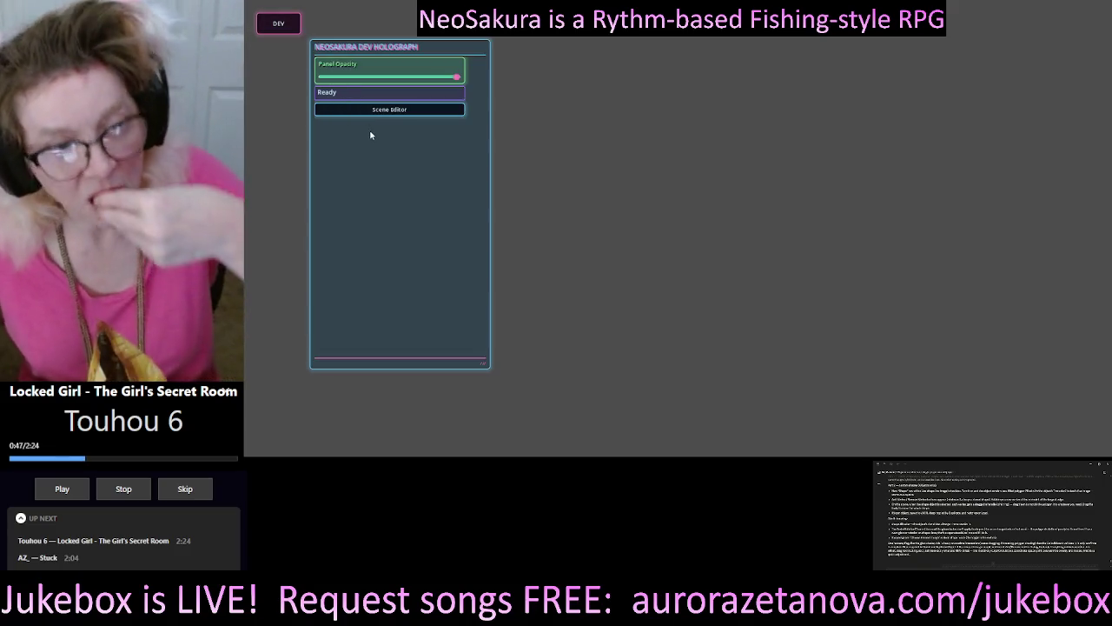
click(387, 109)
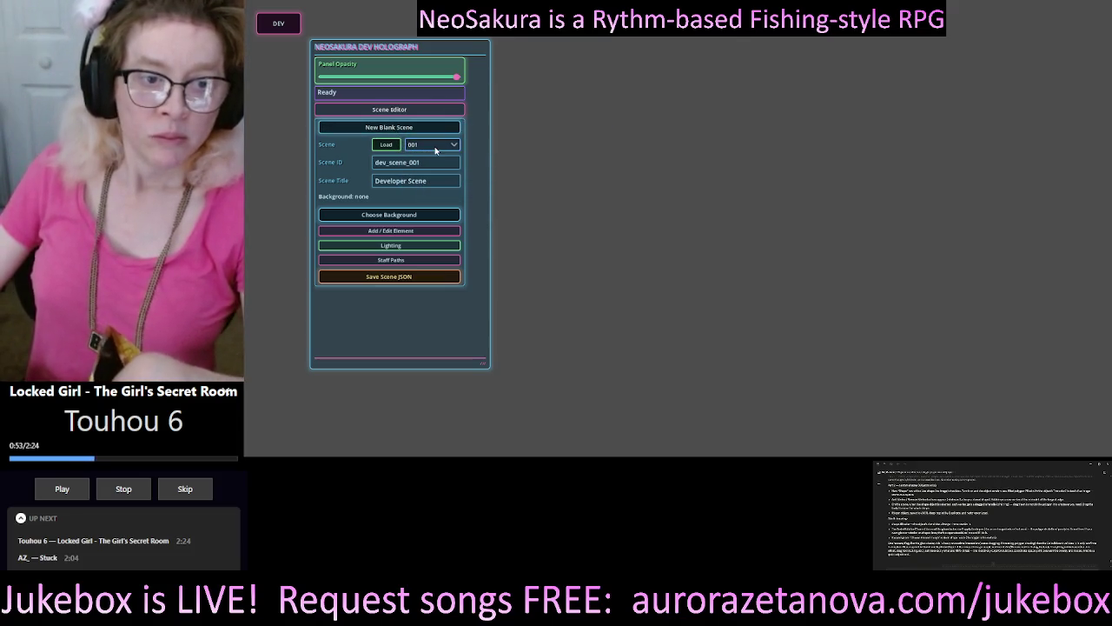
click(435, 145)
click(439, 181)
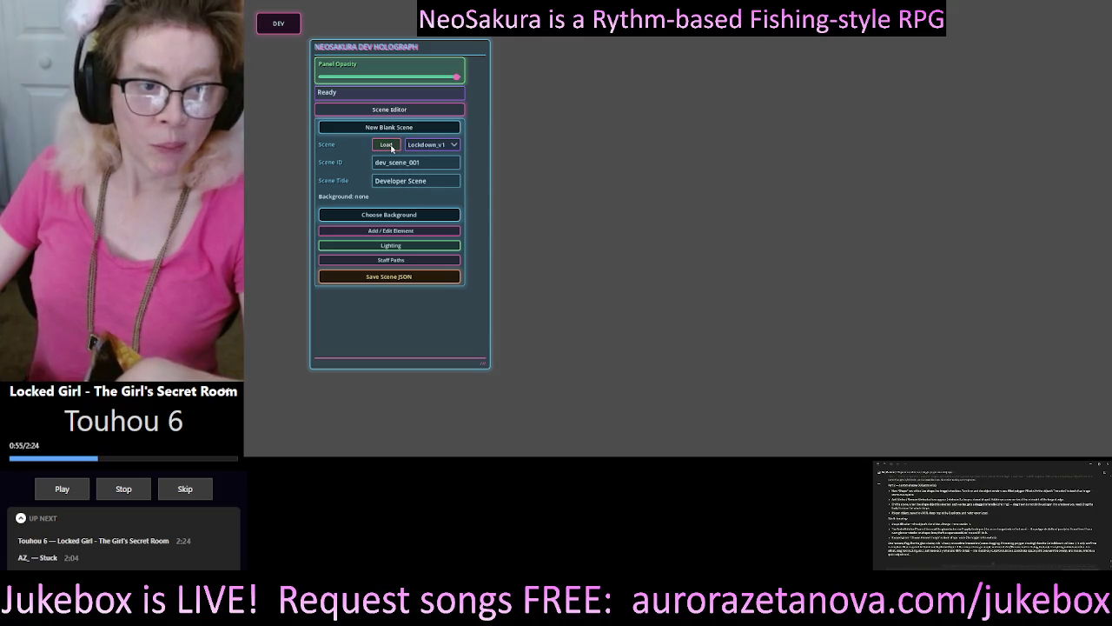
click(391, 147)
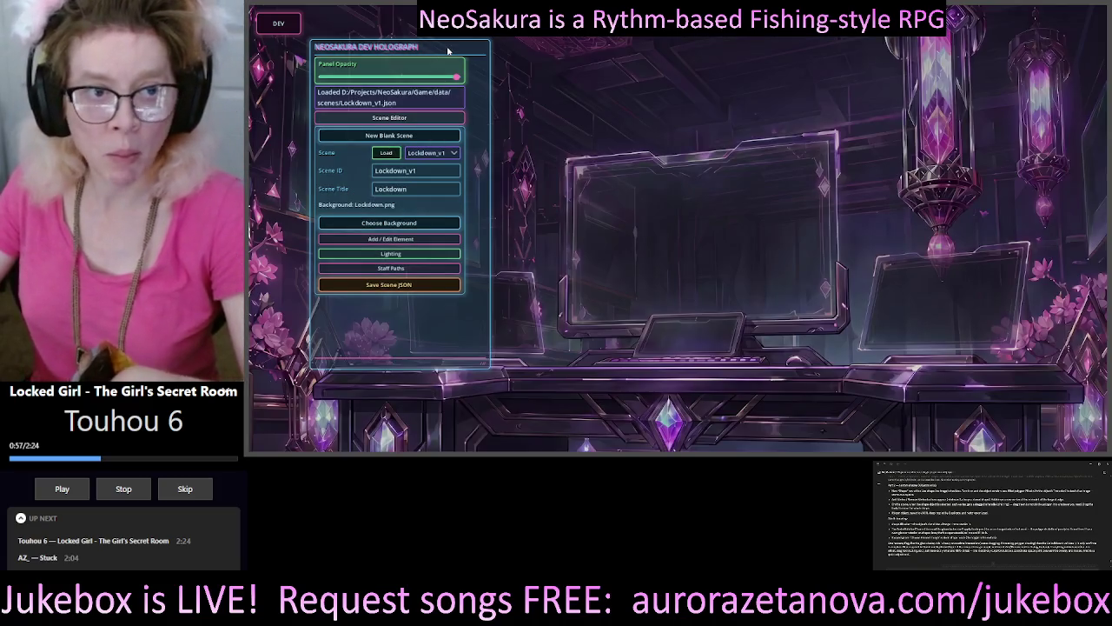
Create object_001 using New Object on the Object tab of Add / Edit Element
mouse_move(448, 50)
mouse_down()
mouse_move(428, 69)
mouse_move(401, 69)
mouse_up()
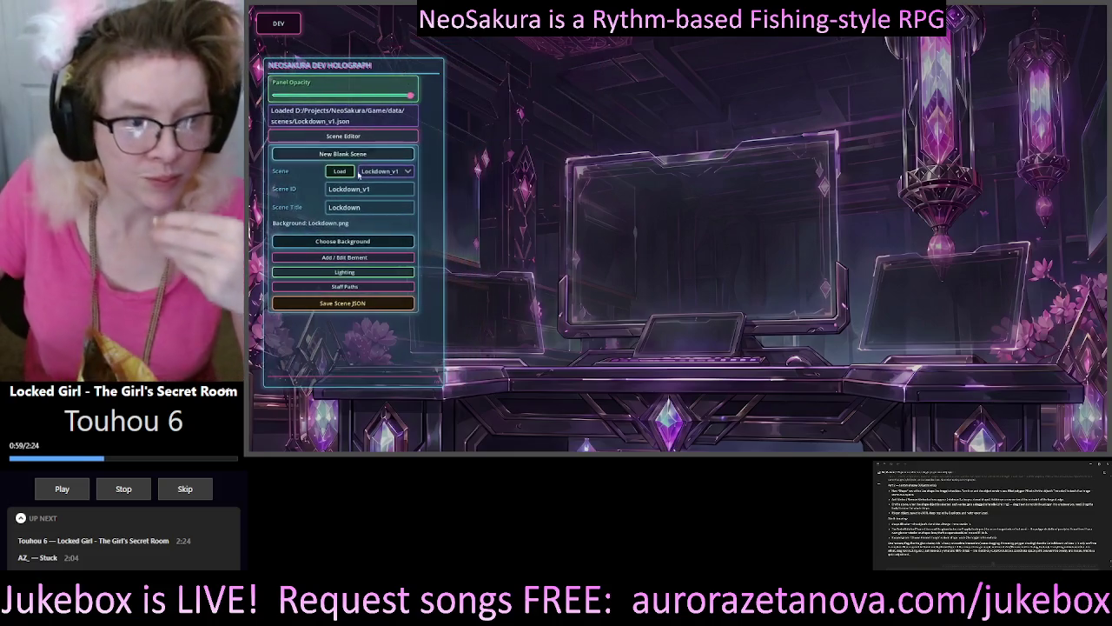
click(347, 258)
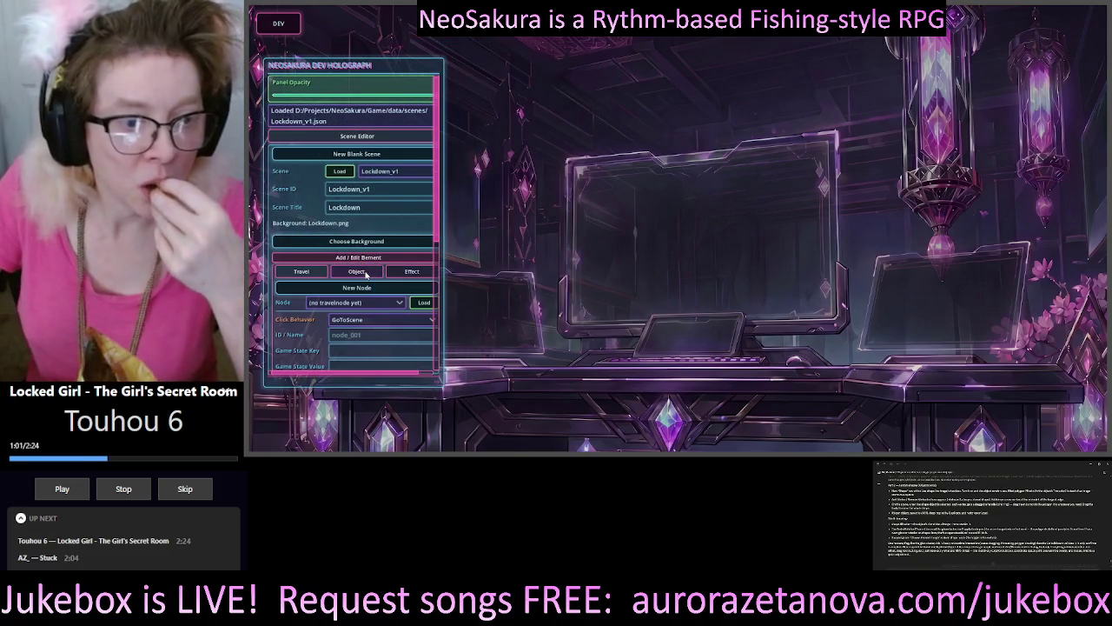
click(365, 274)
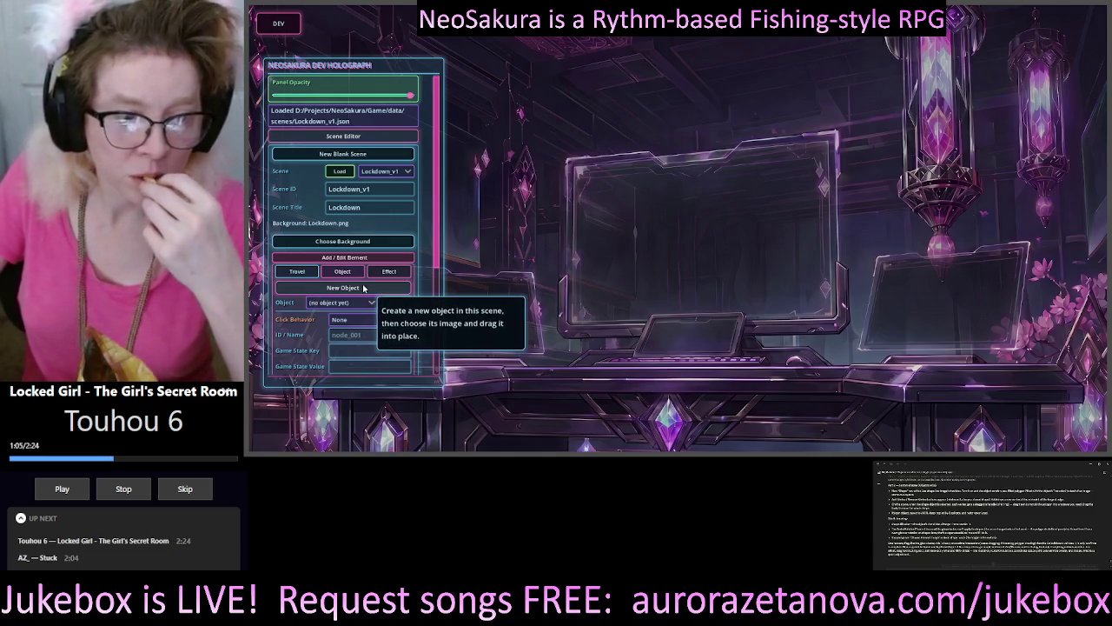
click(363, 290)
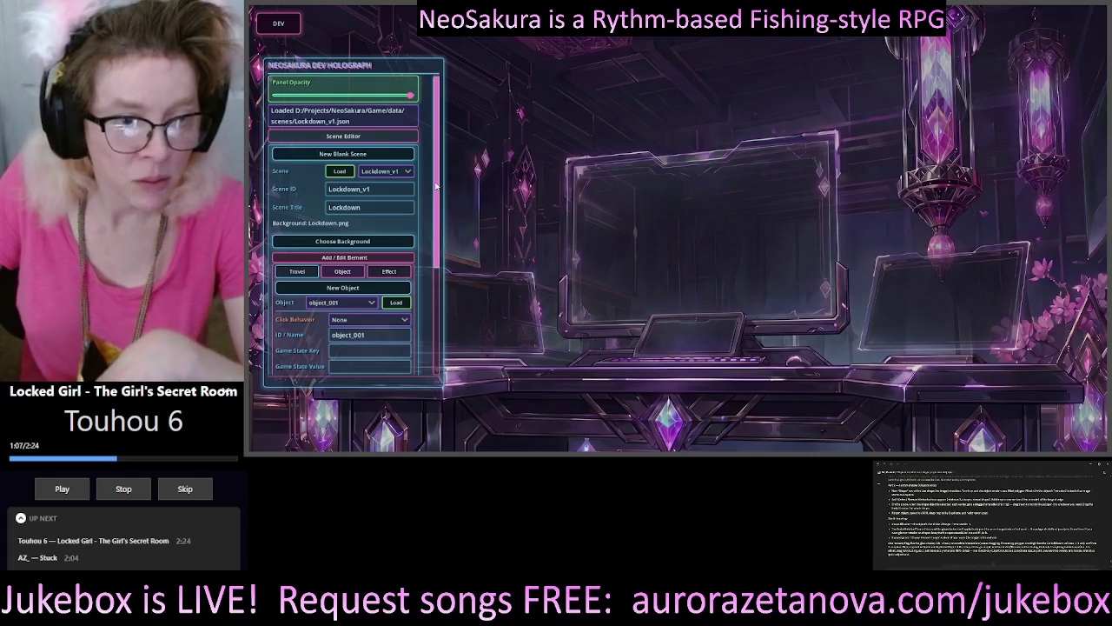
drag(434, 195, 436, 307)
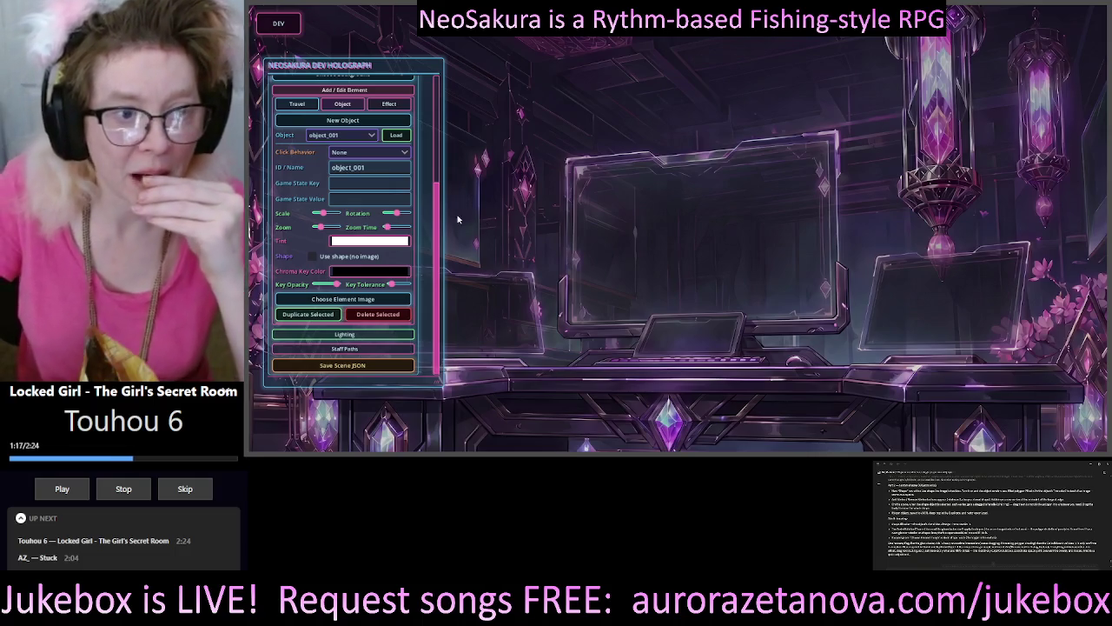
Set object_001's click behaviour to Inspect and make it use a shape instead of an image
click(356, 153)
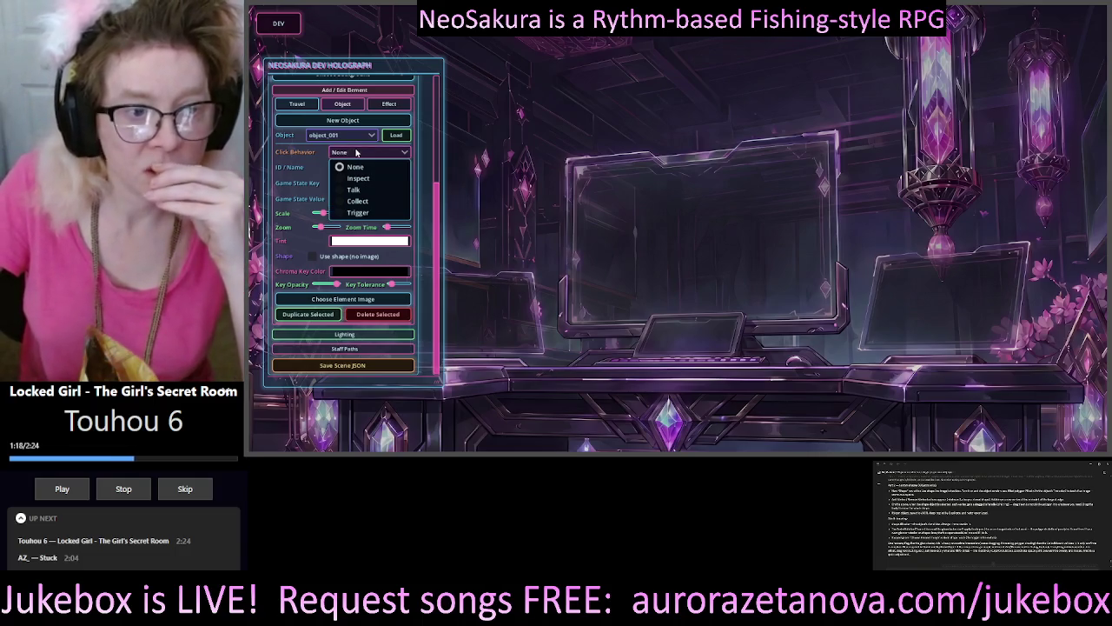
click(390, 179)
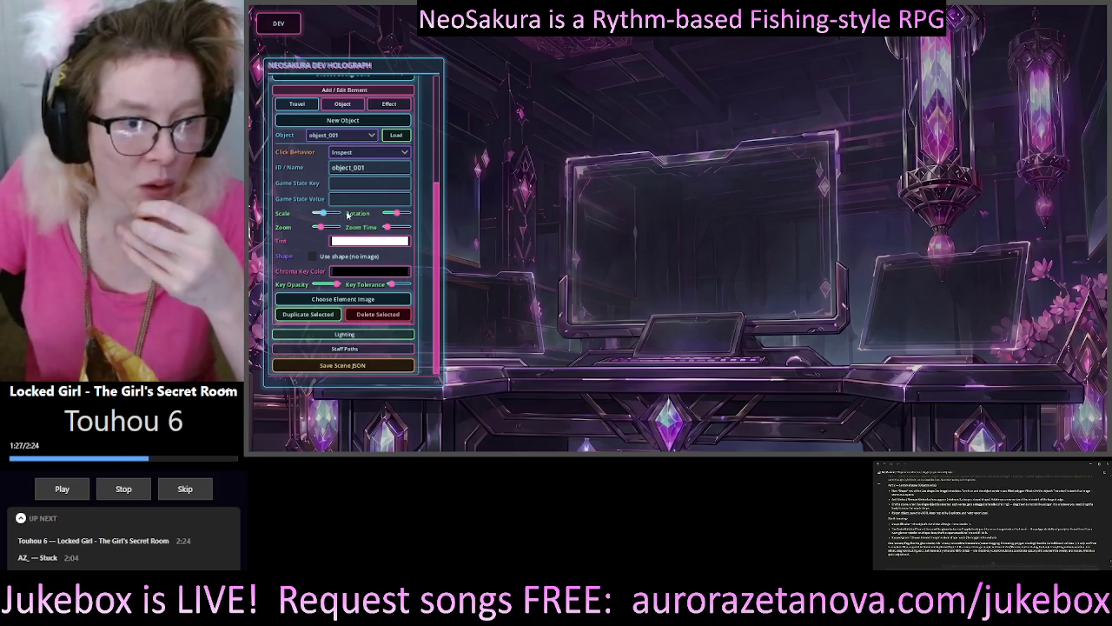
click(312, 258)
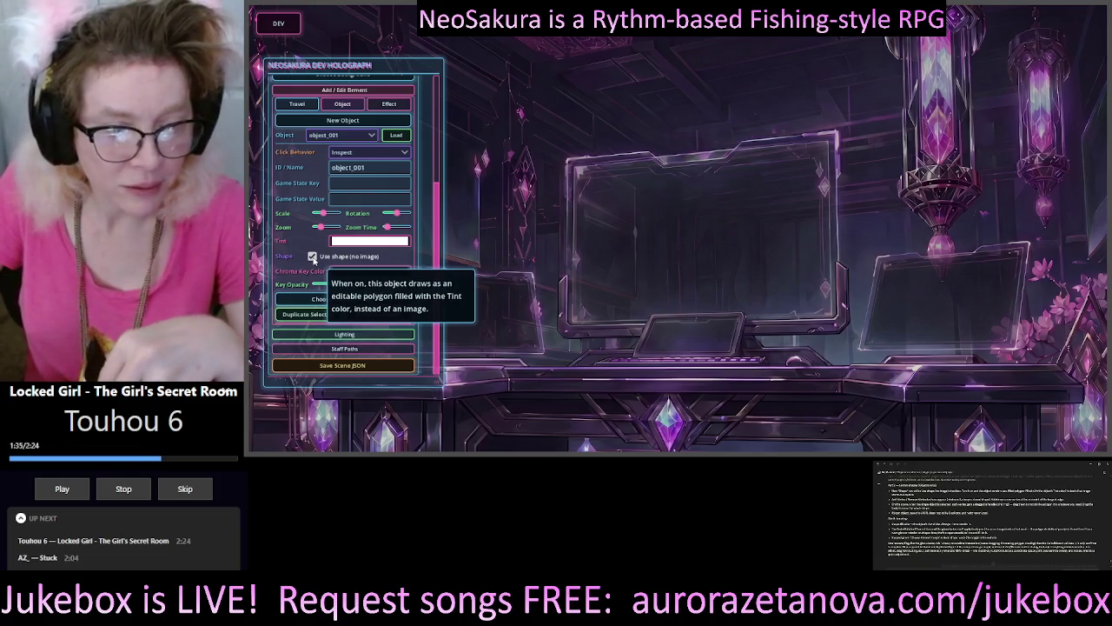
Tint object_001 red with hex colour e81818
click(364, 242)
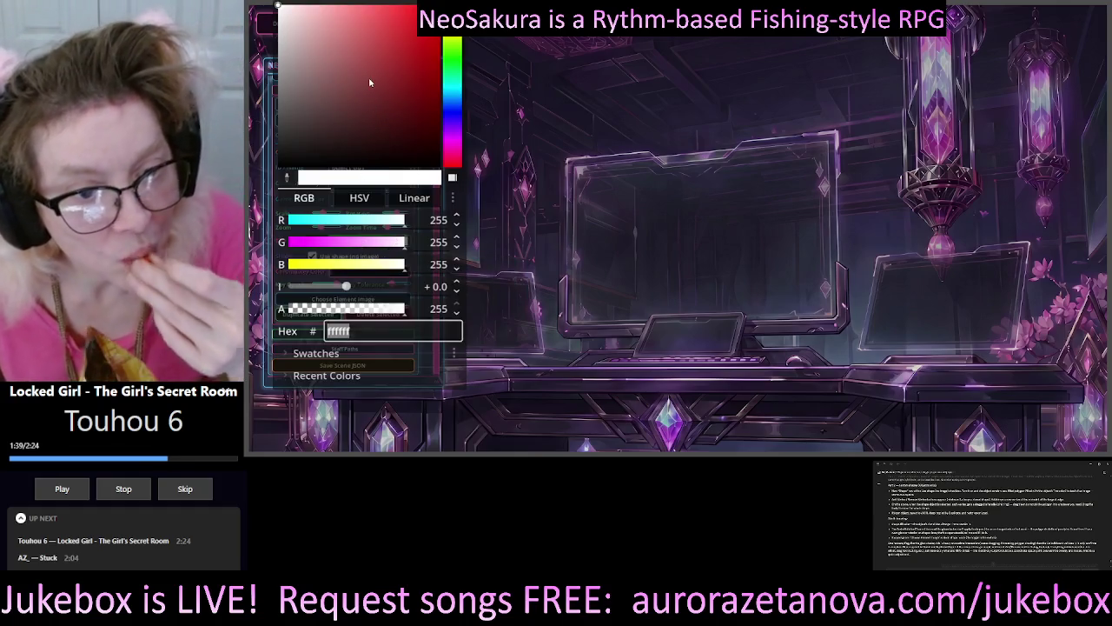
text(e81818)
key(Return)
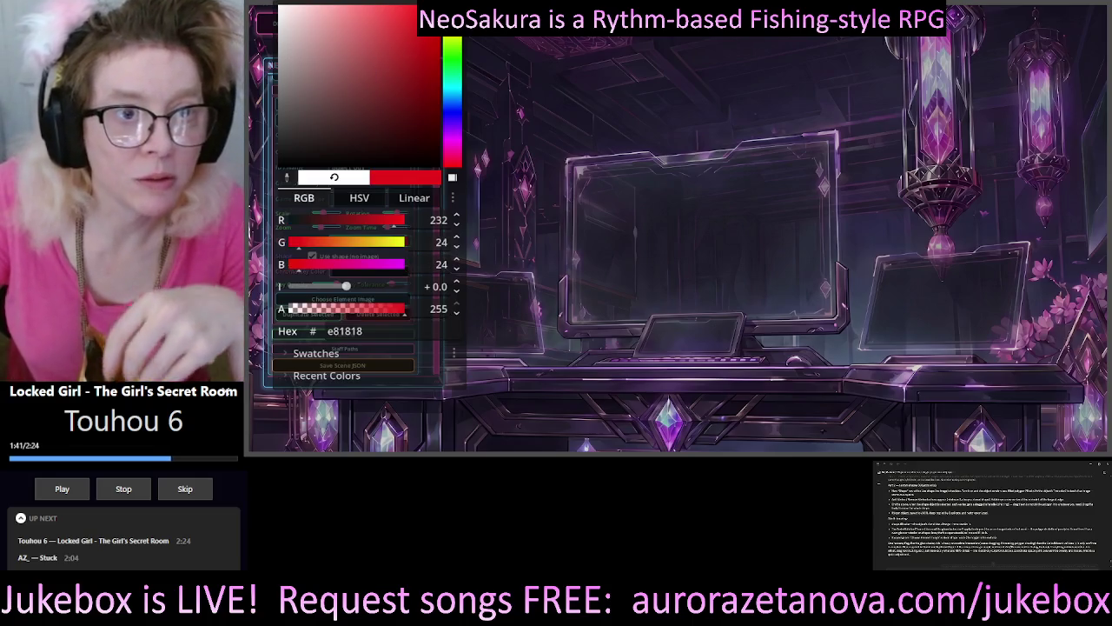
click(556, 285)
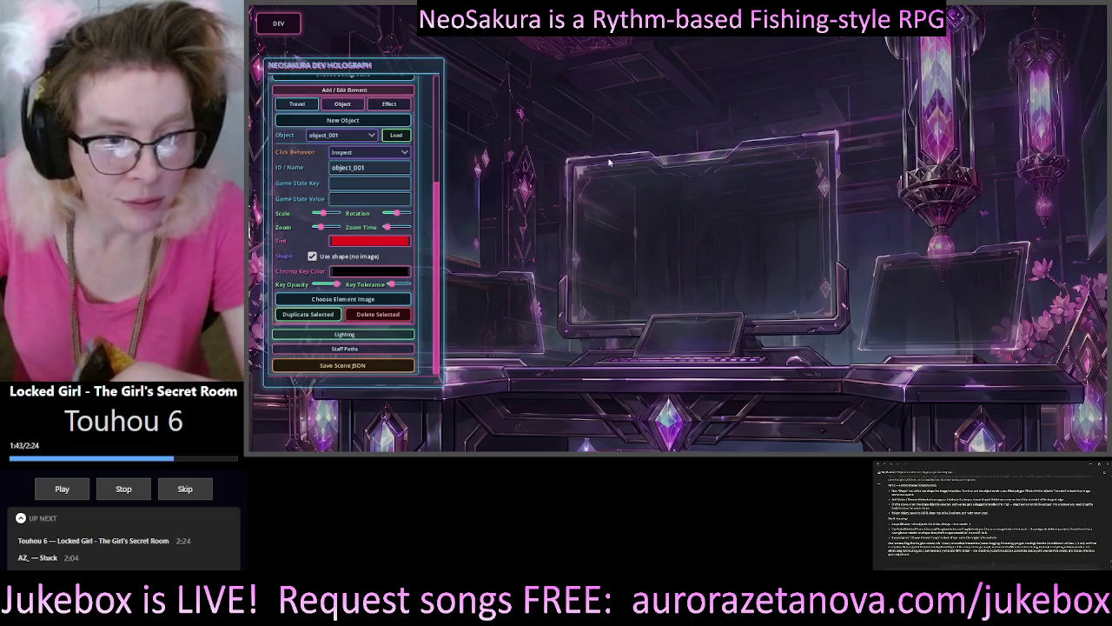
click(369, 241)
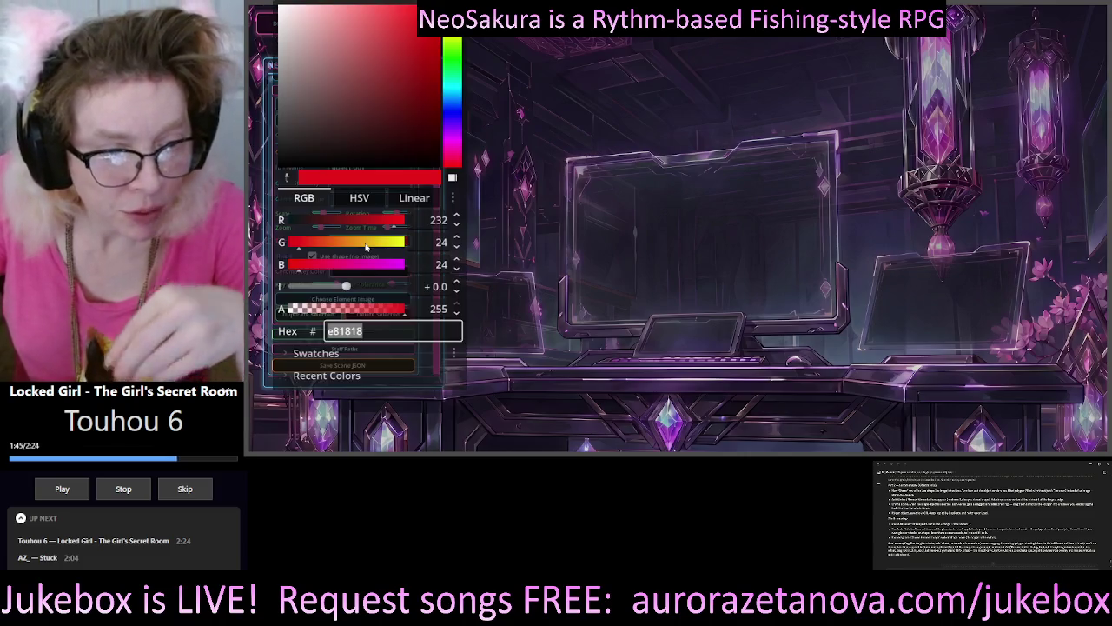
click(641, 188)
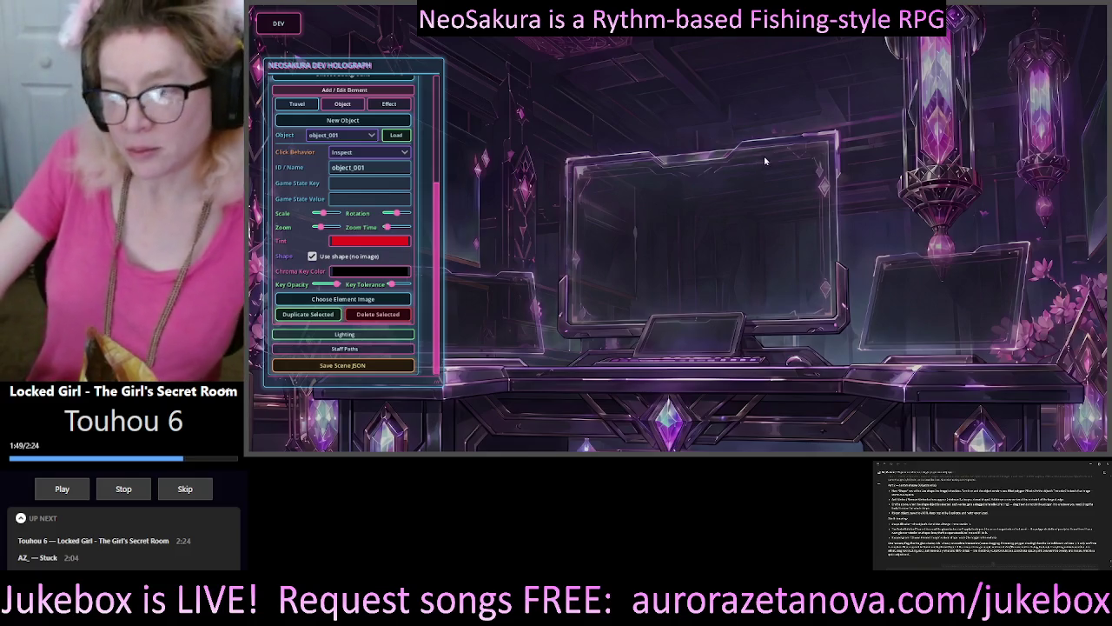
mouse_move(363, 72)
mouse_down()
mouse_move(895, 70)
mouse_move(389, 75)
mouse_up()
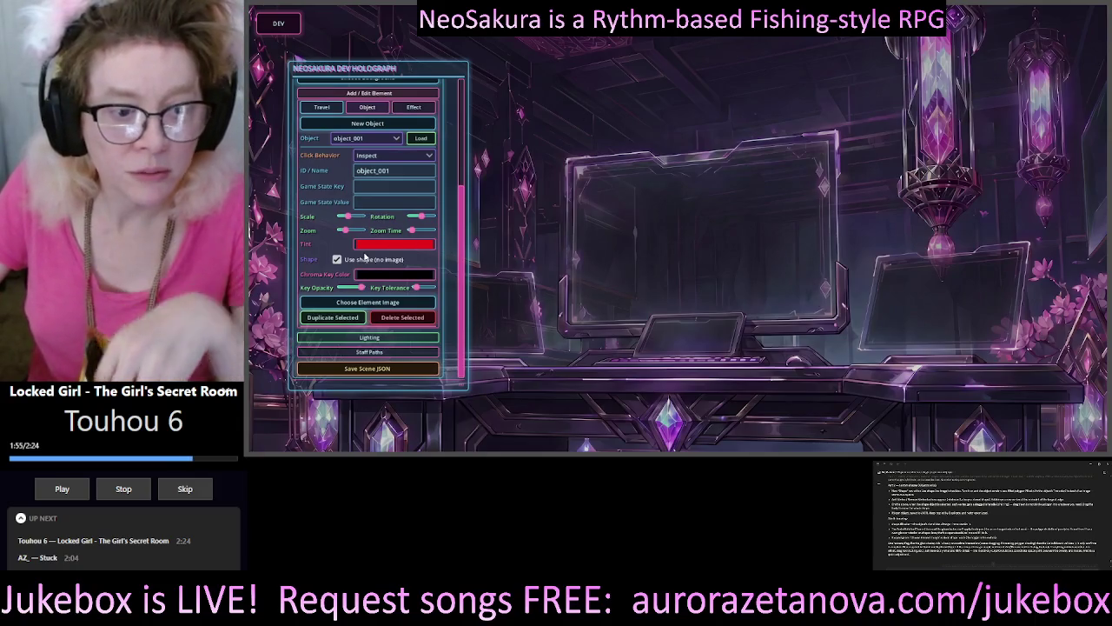
Lower object_001's Key Opacity slightly using its slider
mouse_move(351, 293)
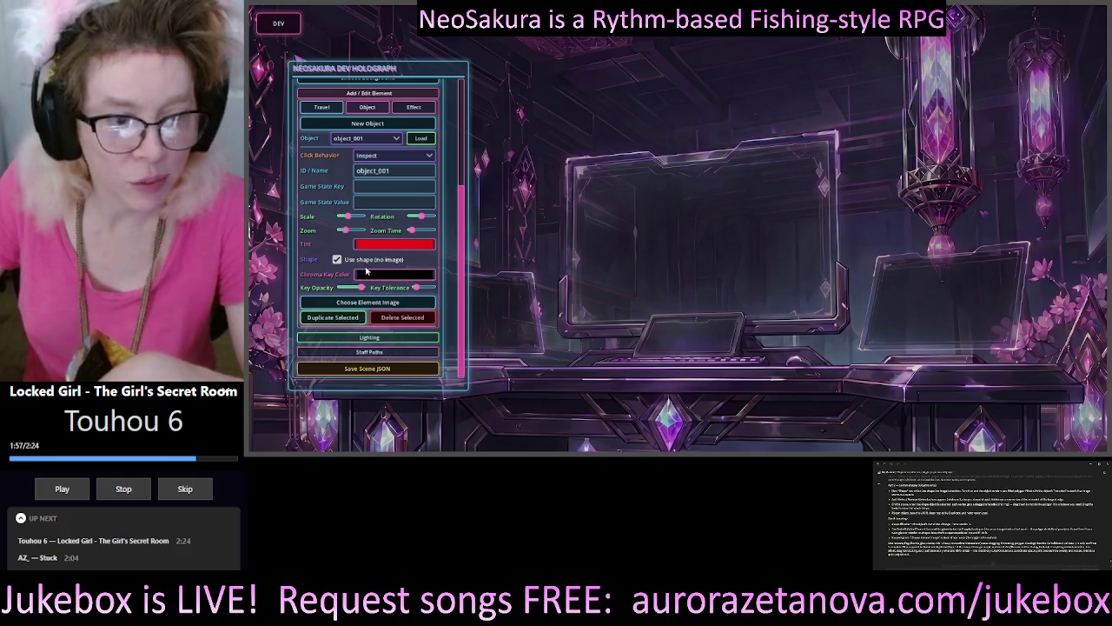
mouse_move(375, 278)
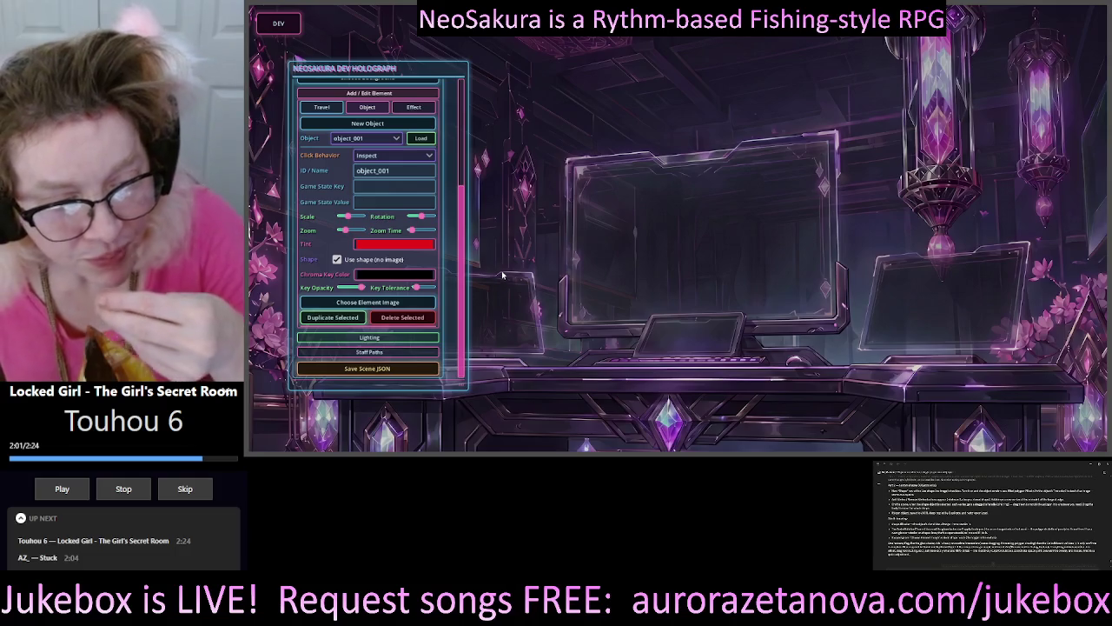
mouse_move(365, 286)
mouse_down()
mouse_move(331, 295)
mouse_move(362, 287)
mouse_up()
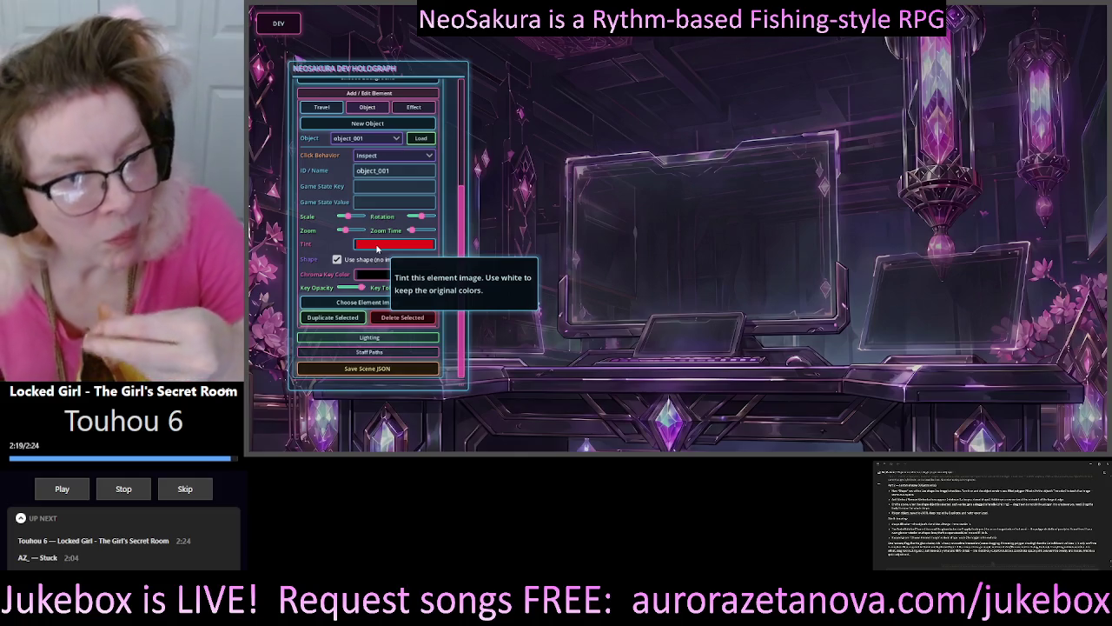
scroll(383, 195, up, 3)
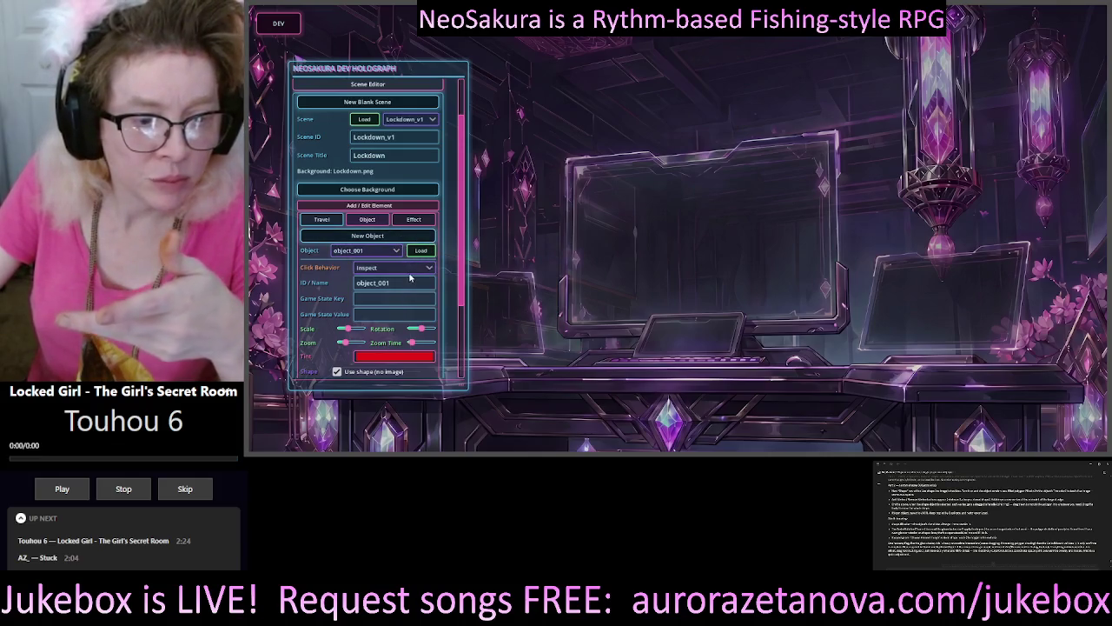
Switch object_001's click behaviour to Talk, then set it back to Inspect
click(409, 268)
click(400, 304)
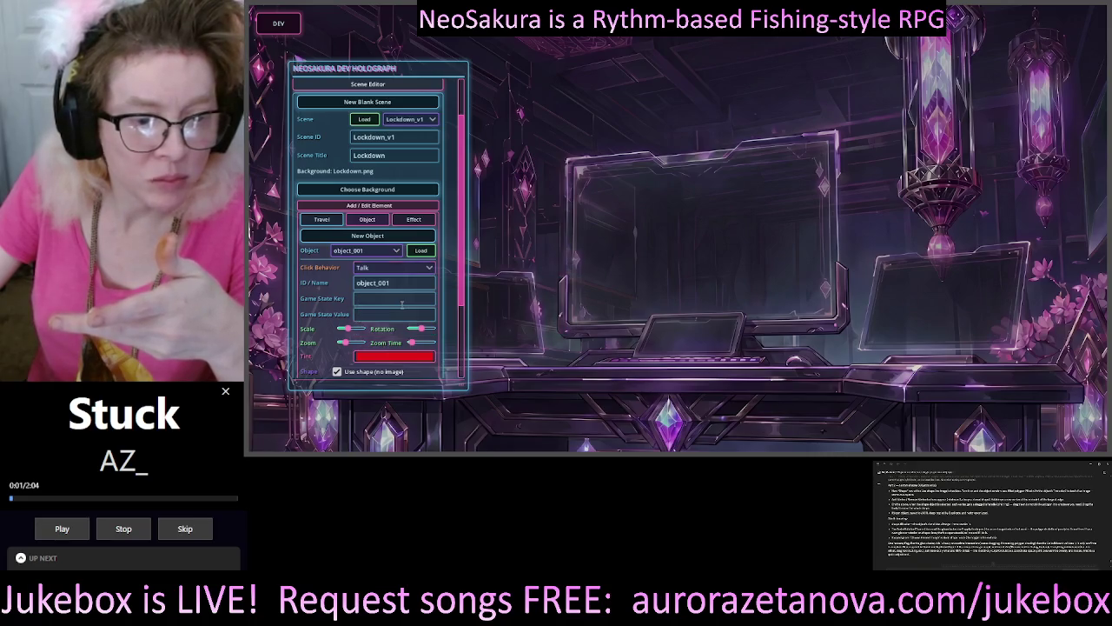
scroll(403, 304, down, 3)
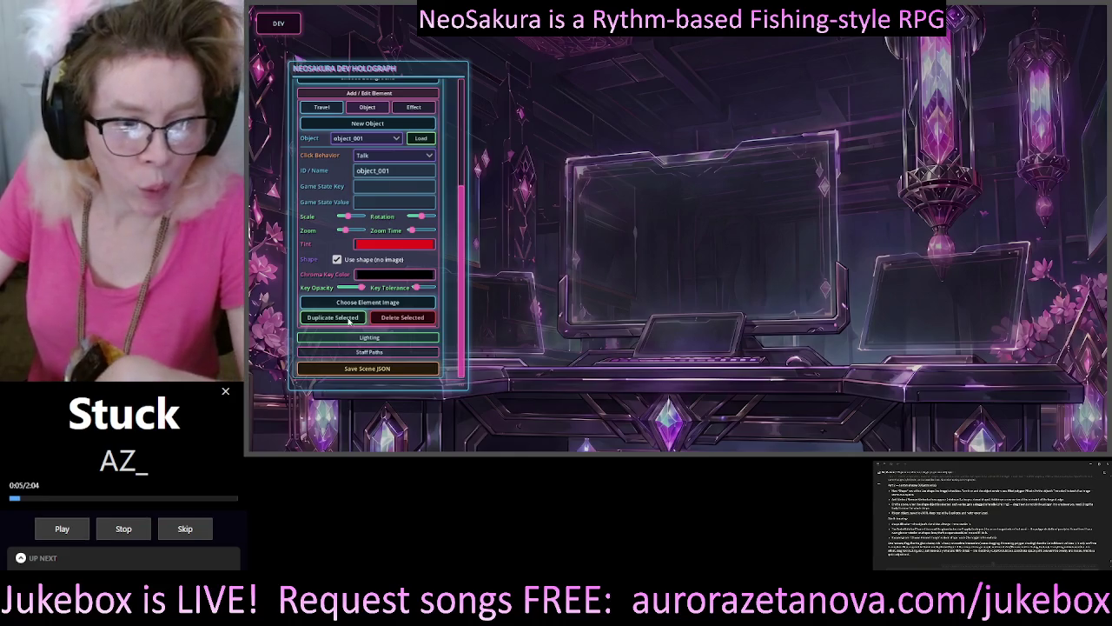
click(410, 160)
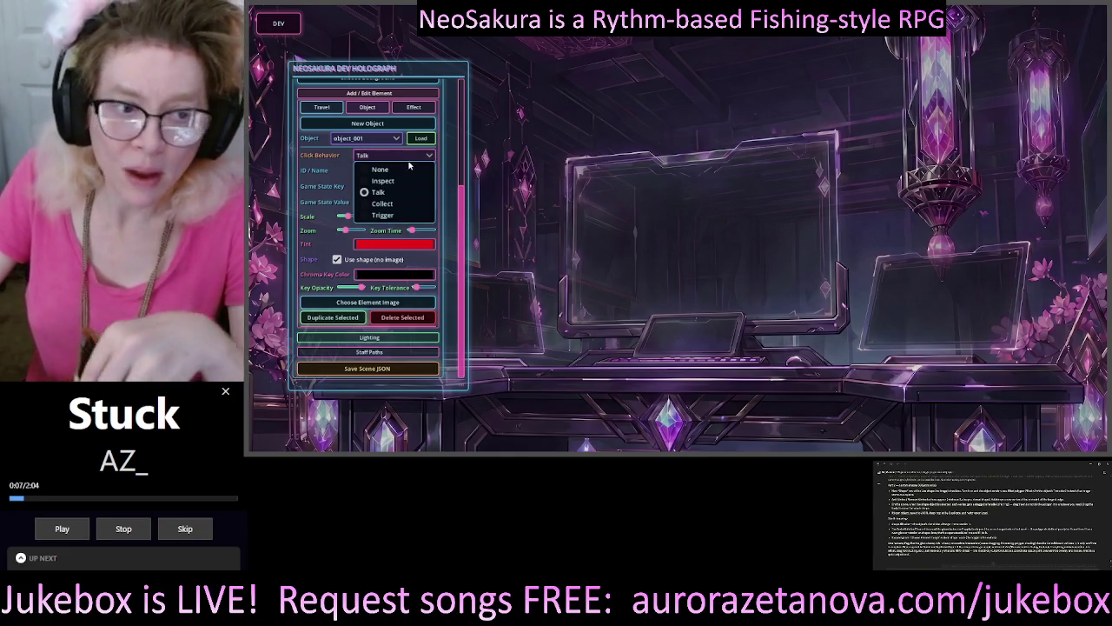
click(400, 184)
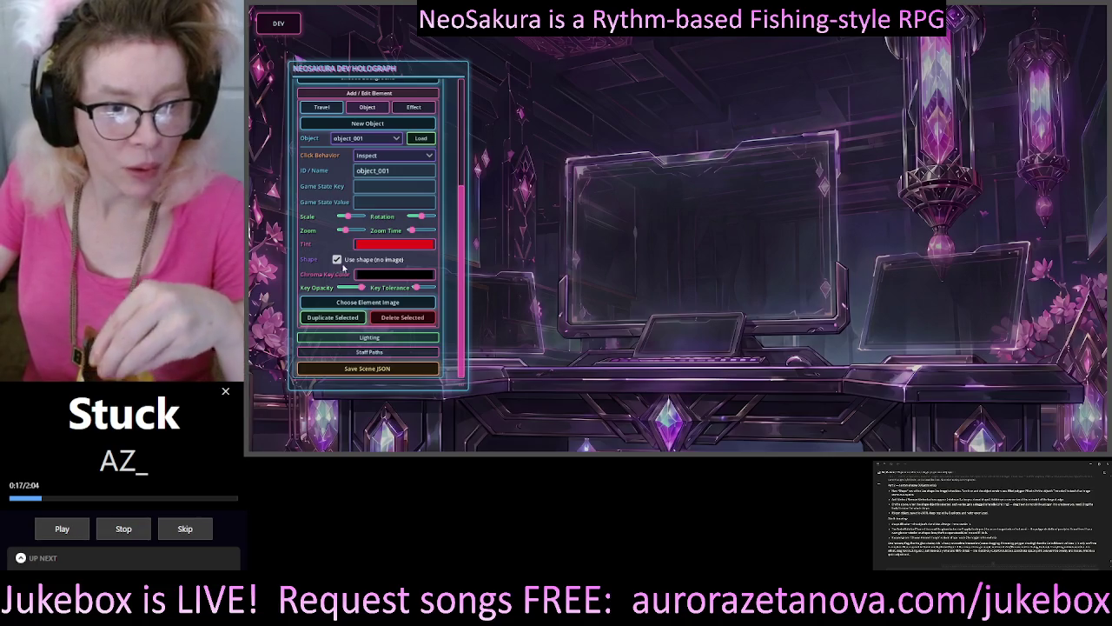
mouse_move(338, 264)
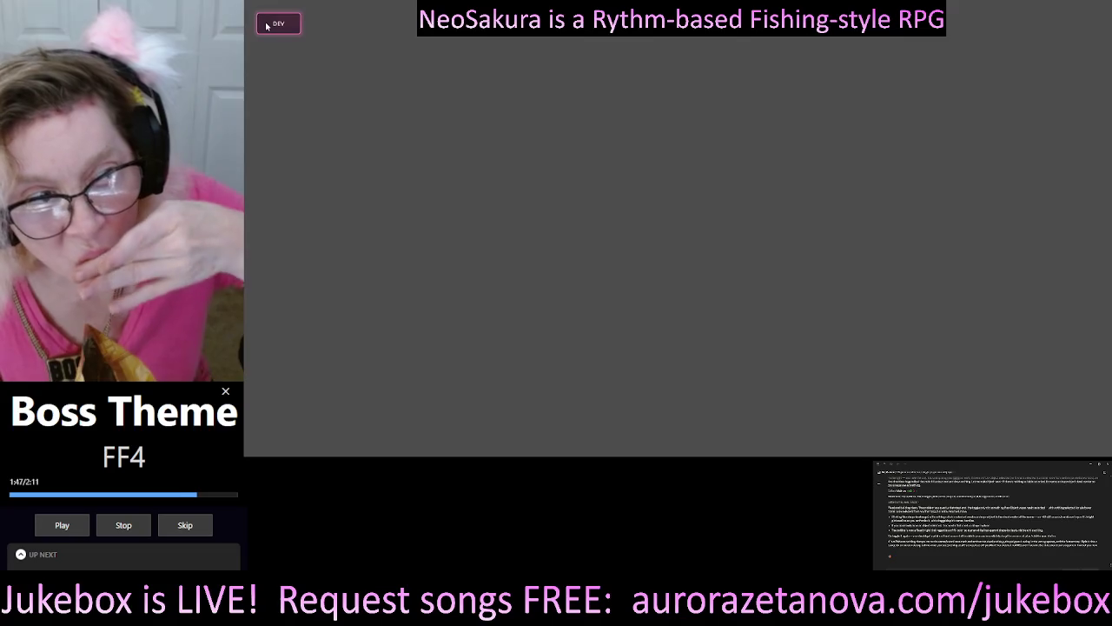
Open the DEV panel and expand Scene Editor and Add / Edit Element, then select Object
click(286, 23)
click(415, 108)
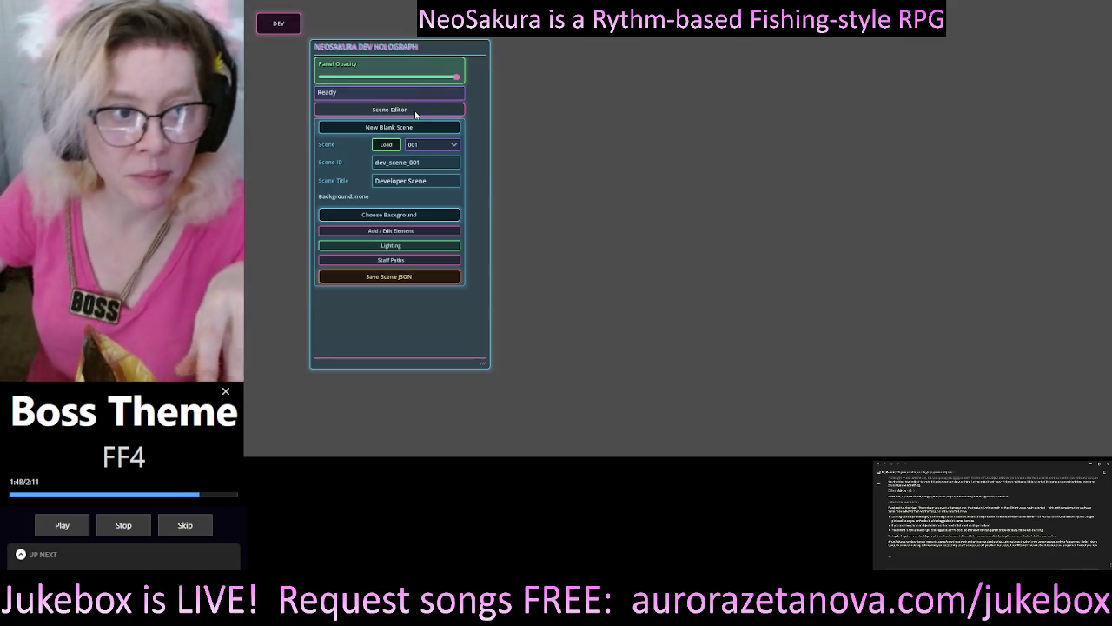
click(415, 231)
click(415, 245)
scroll(414, 217, down, 4)
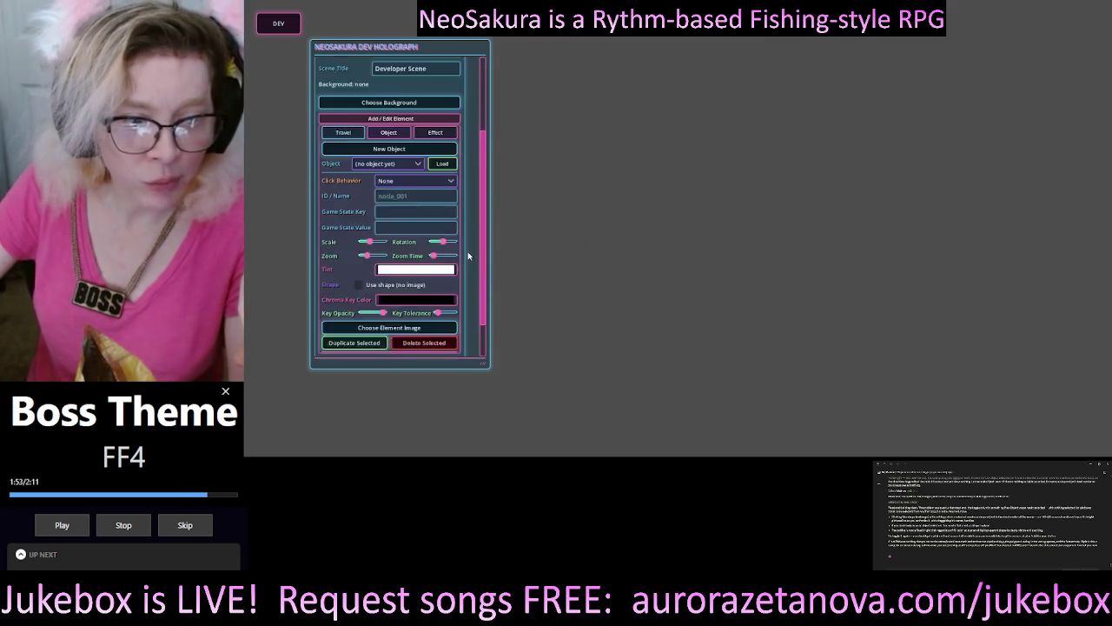
click(411, 144)
click(411, 158)
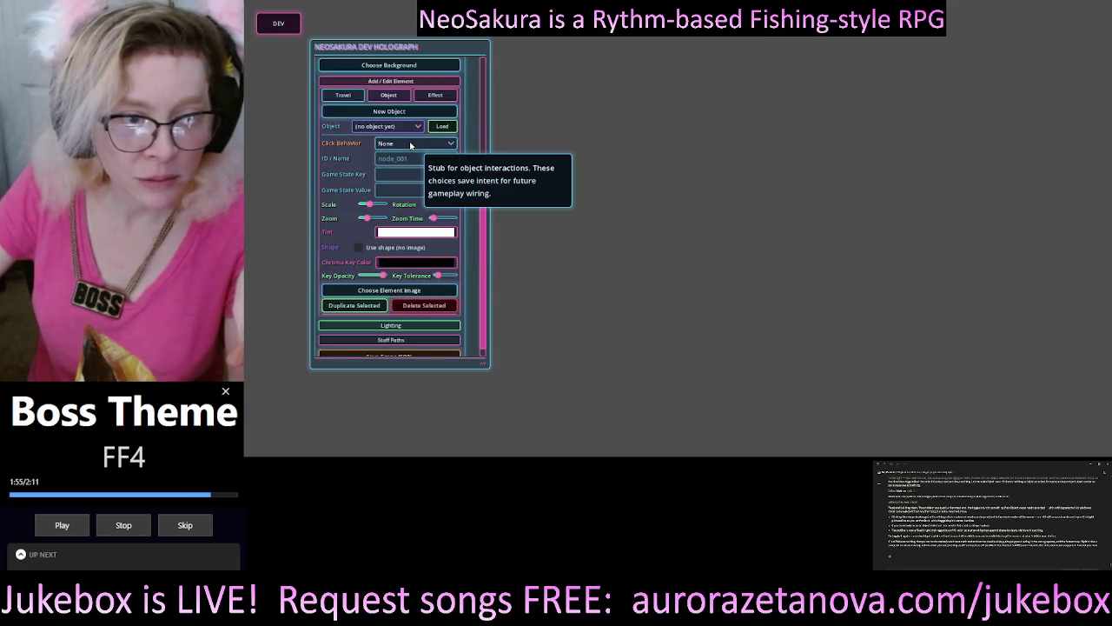
click(398, 127)
click(399, 129)
Create object_001 and set it to use a shape with no image
click(390, 111)
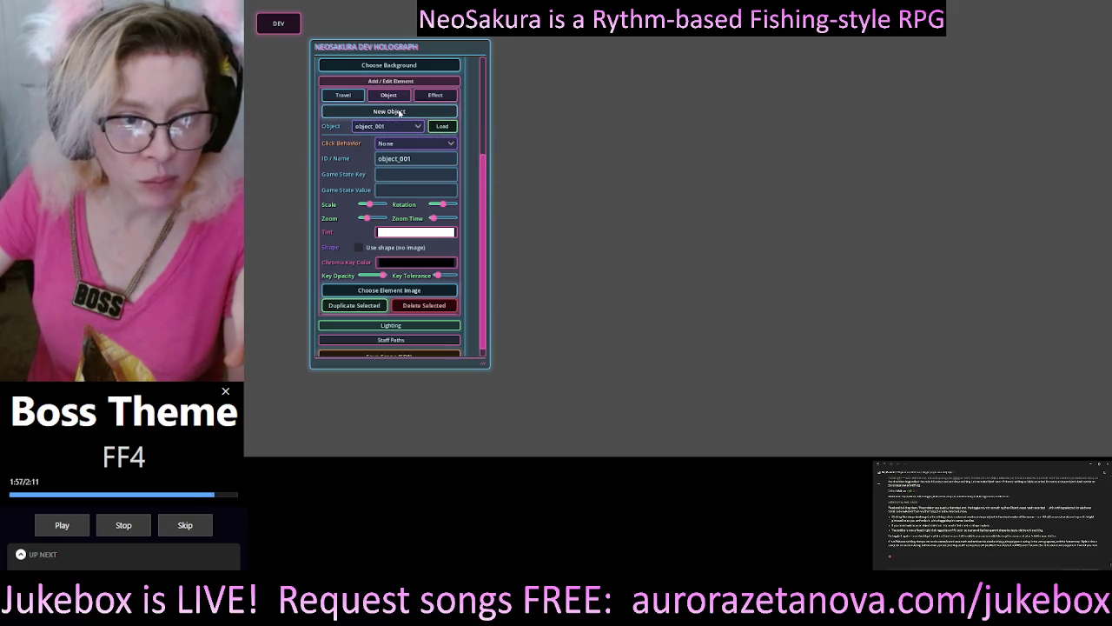
click(359, 247)
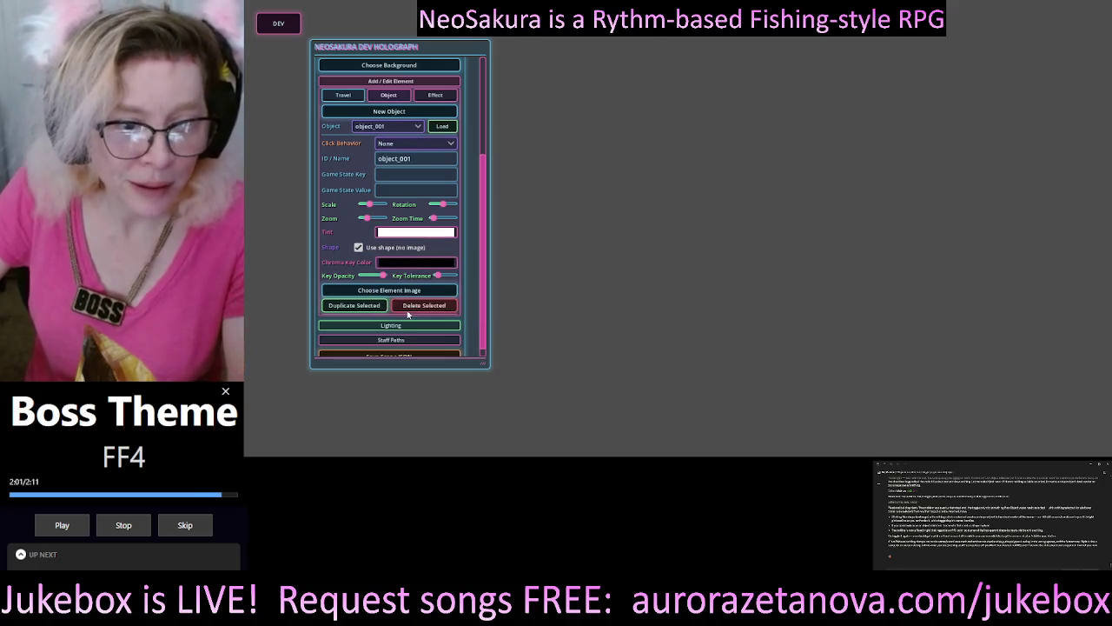
scroll(365, 72, up, 2)
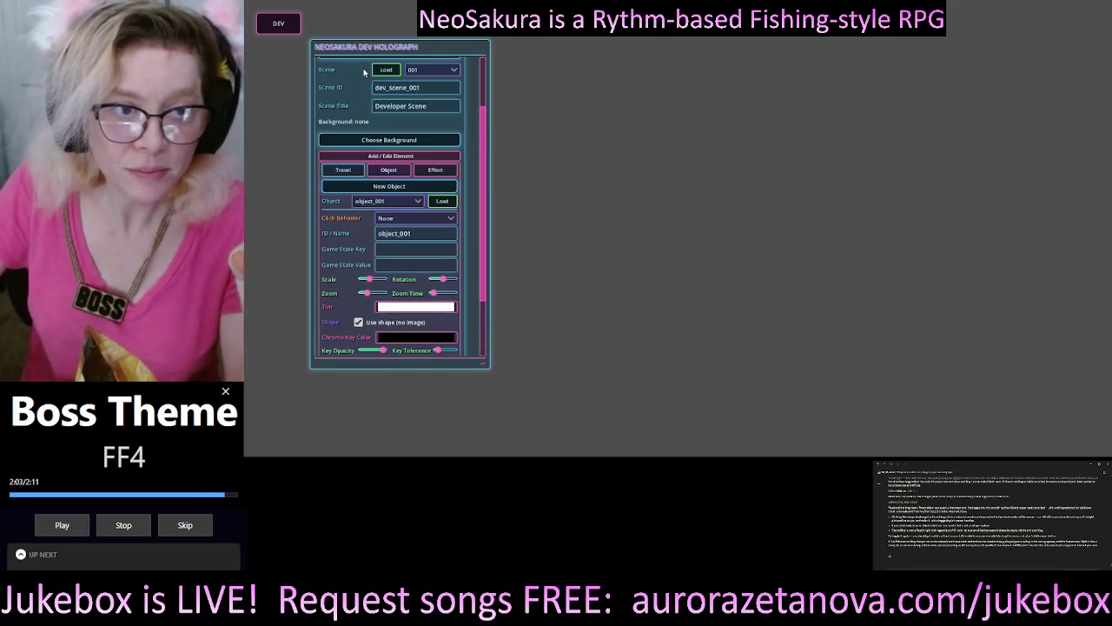
scroll(417, 102, up, 2)
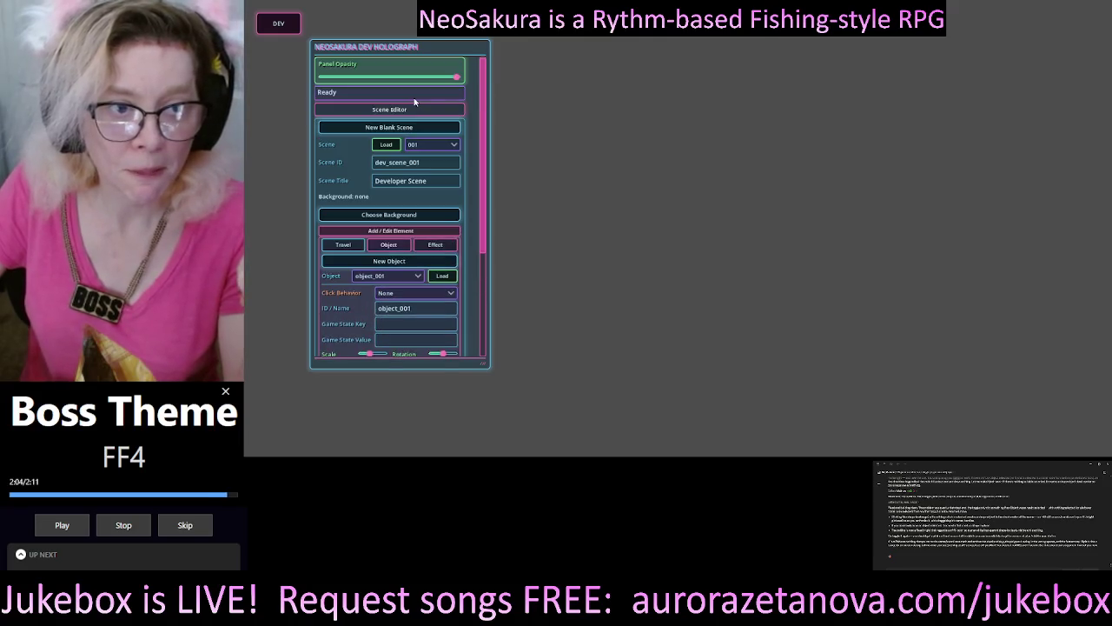
Load Lockdown_v1 and discard the blank scene's unsaved changes
click(430, 144)
click(444, 182)
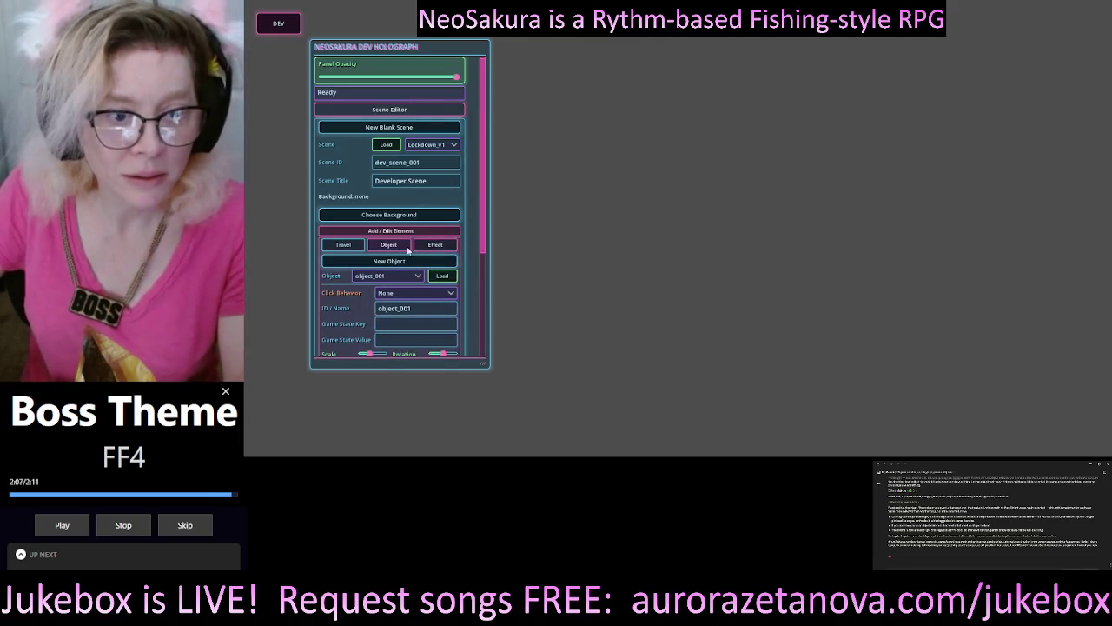
click(386, 144)
click(618, 252)
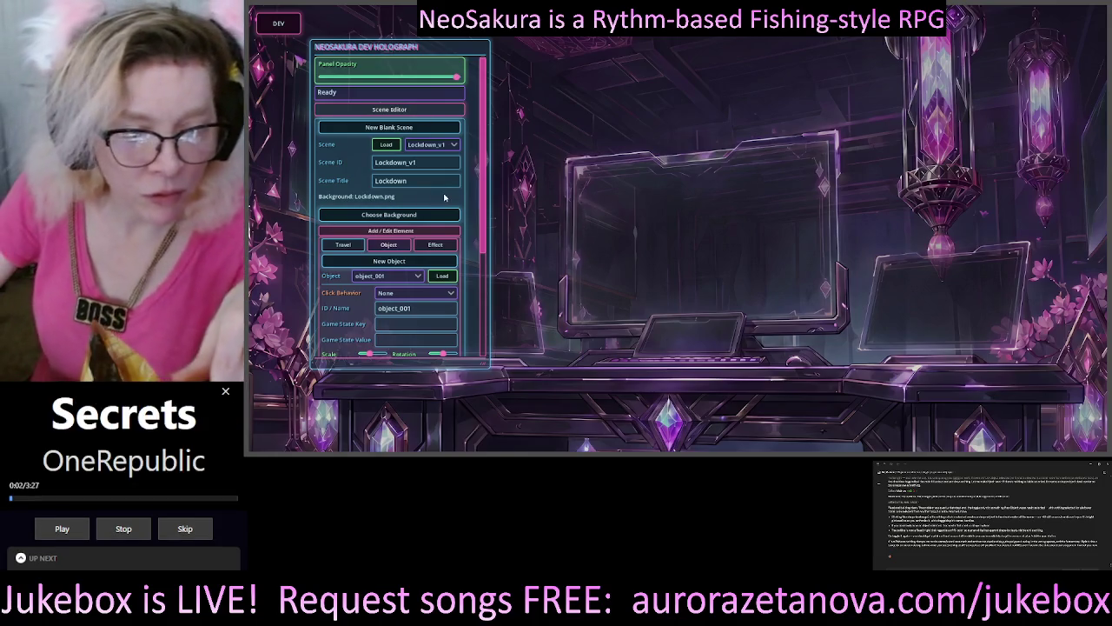
Add a new object to the Lockdown scene, set to use a shape with no image
scroll(427, 156, down, 3)
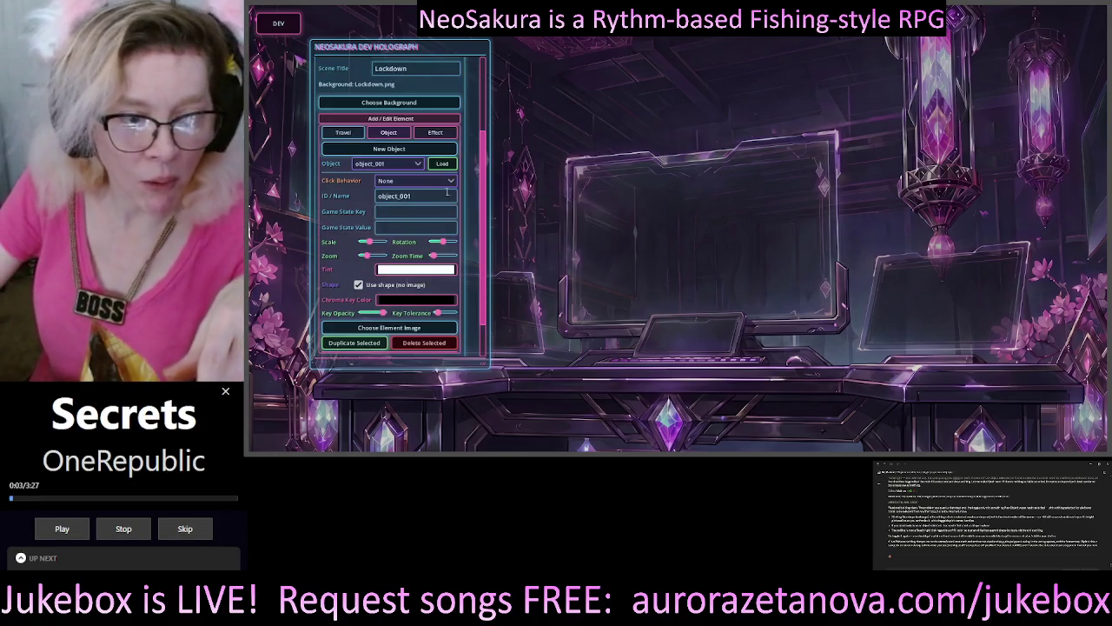
click(426, 151)
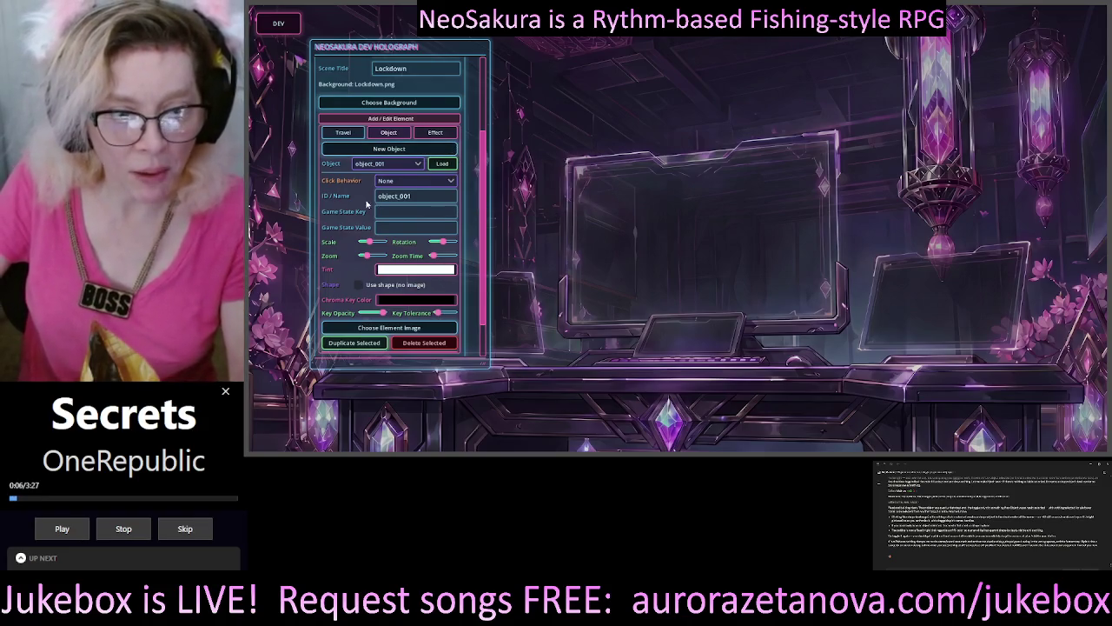
click(359, 285)
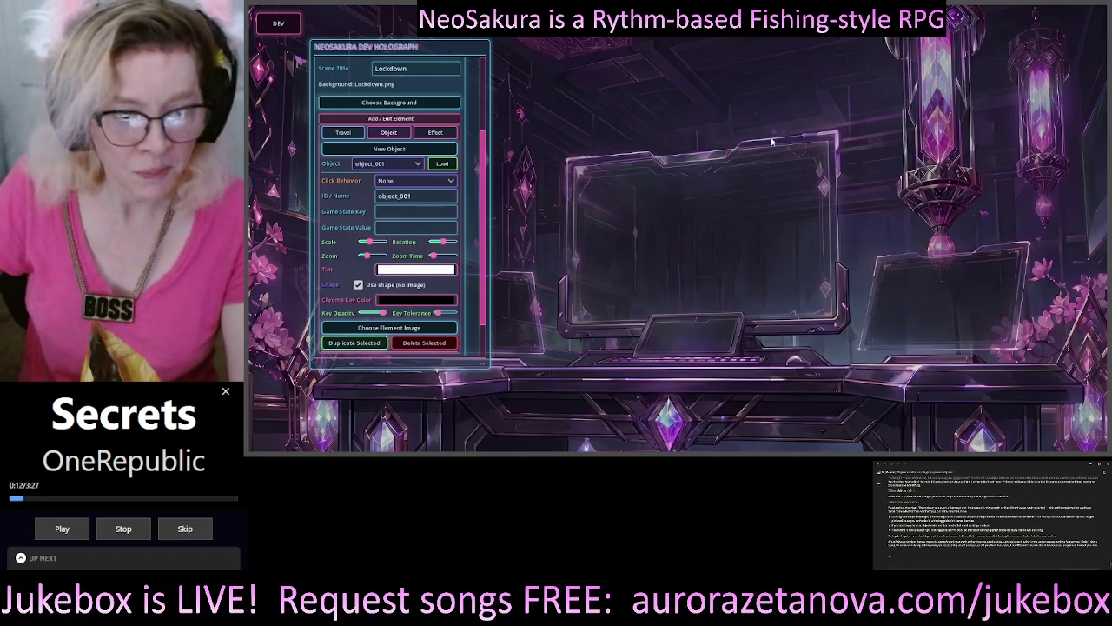
Tint the shape red, move the editor panel right, and close the game window
click(429, 271)
mouse_move(445, 232)
mouse_down()
mouse_move(440, 79)
mouse_move(485, 11)
mouse_up()
click(768, 102)
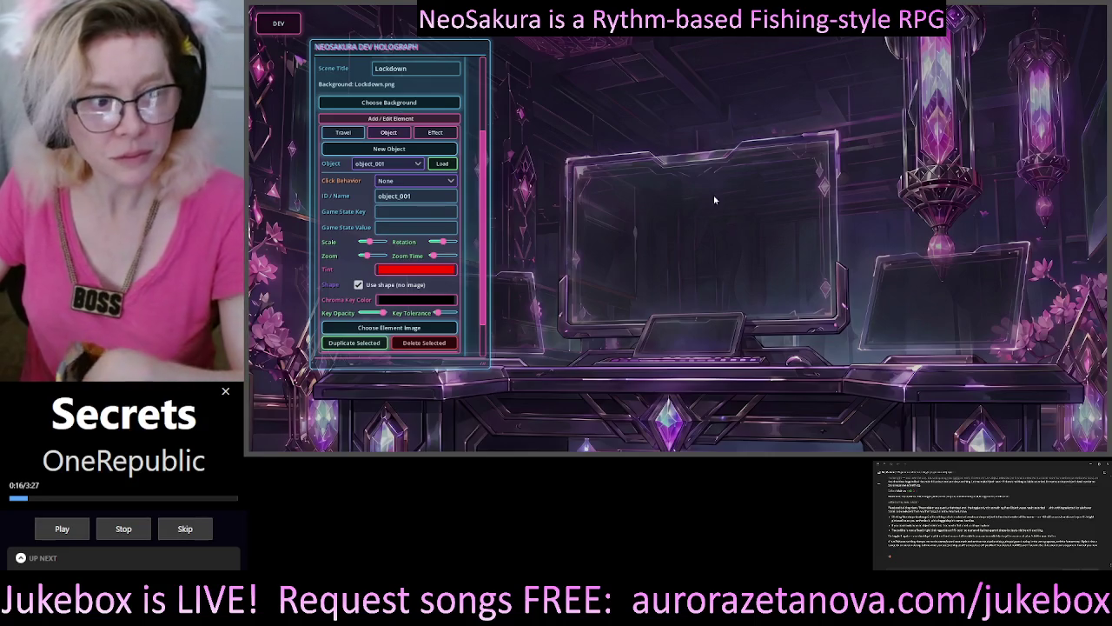
mouse_move(450, 48)
mouse_down()
mouse_move(886, 68)
mouse_move(487, 72)
mouse_up()
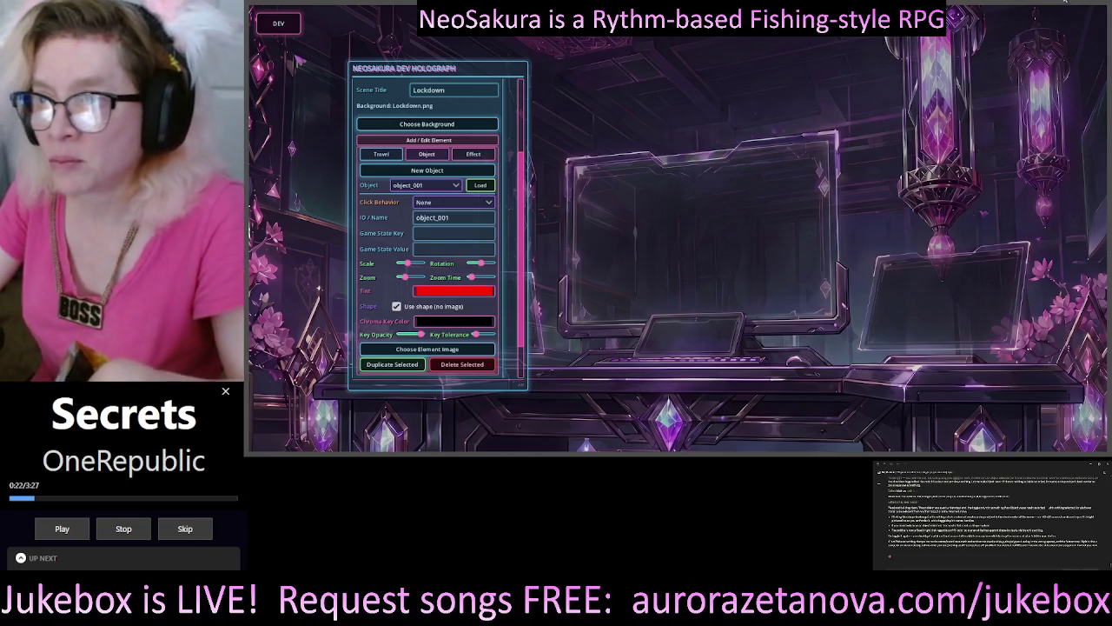
click(1073, 1)
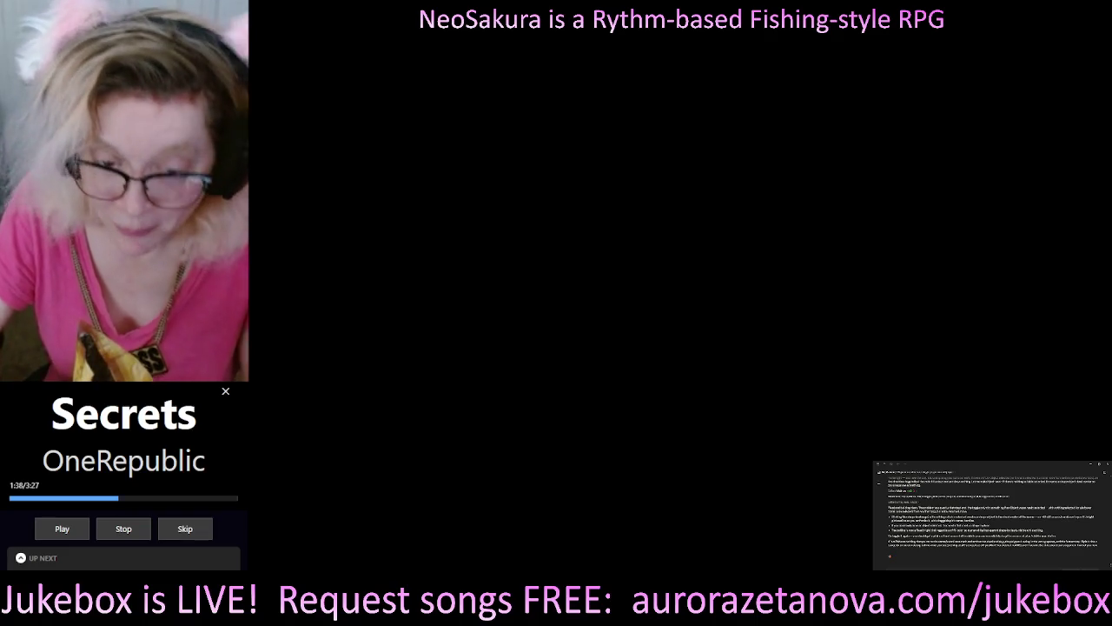
Send the typed chat message
key(Return)
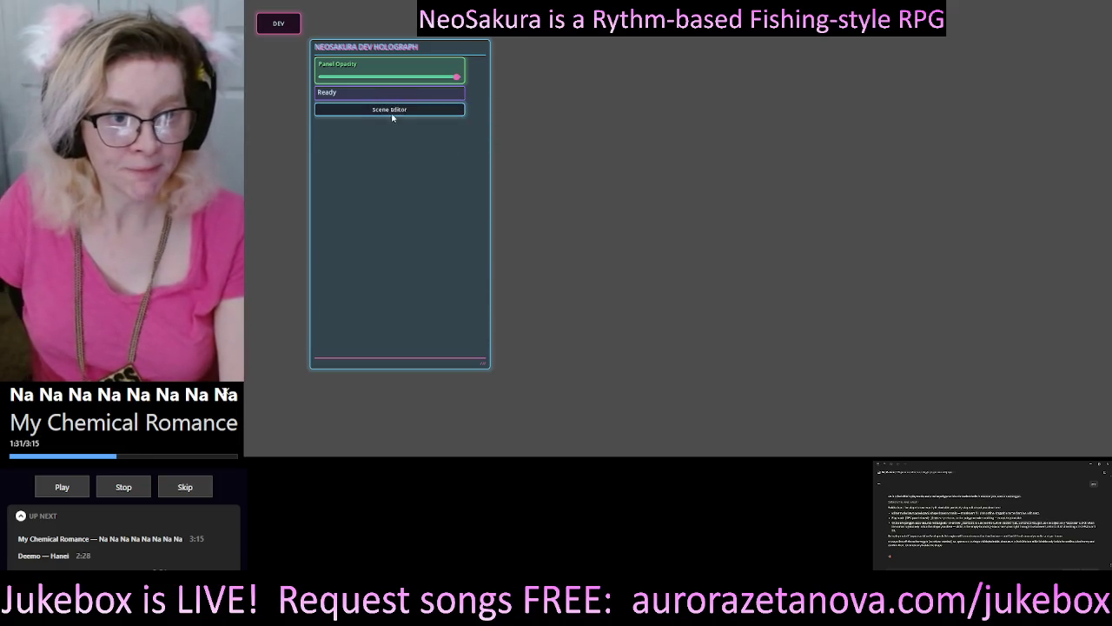
click(392, 111)
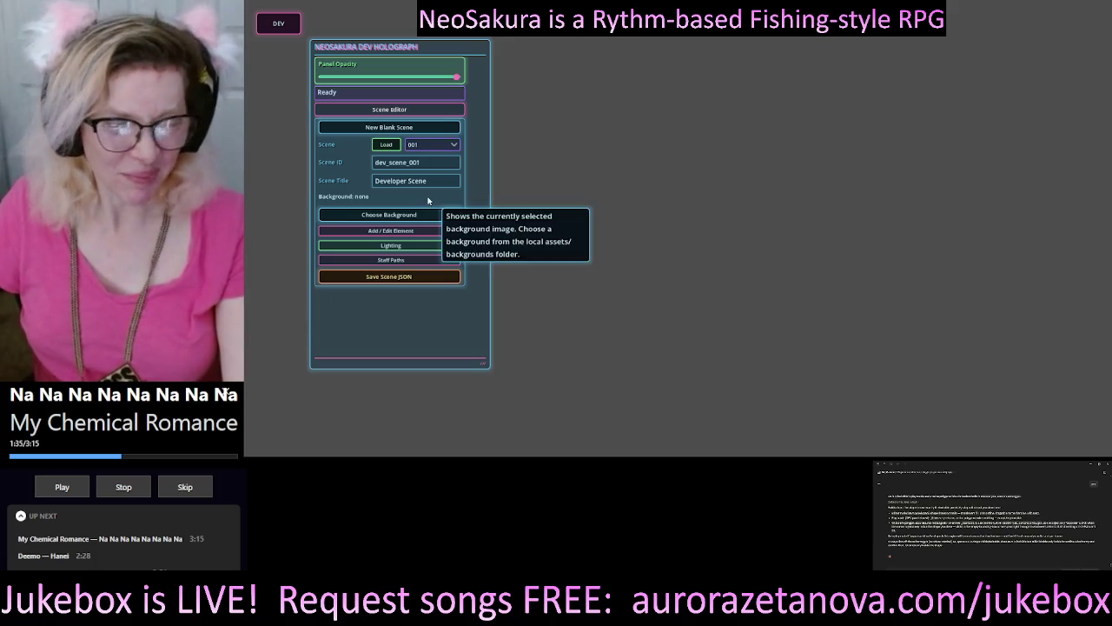
click(448, 146)
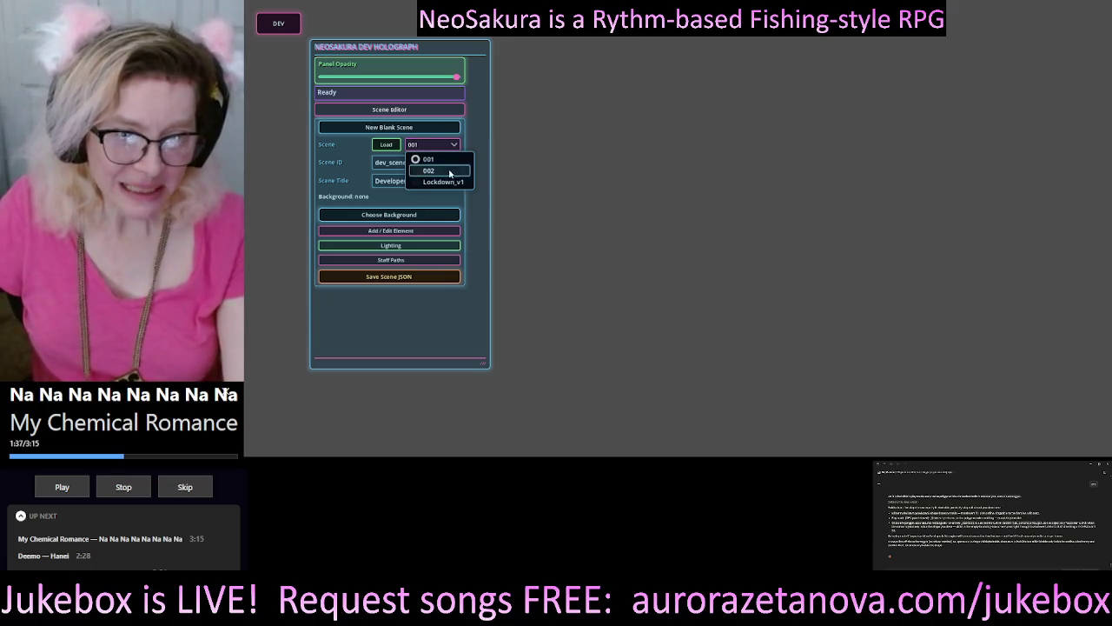
click(448, 181)
click(386, 145)
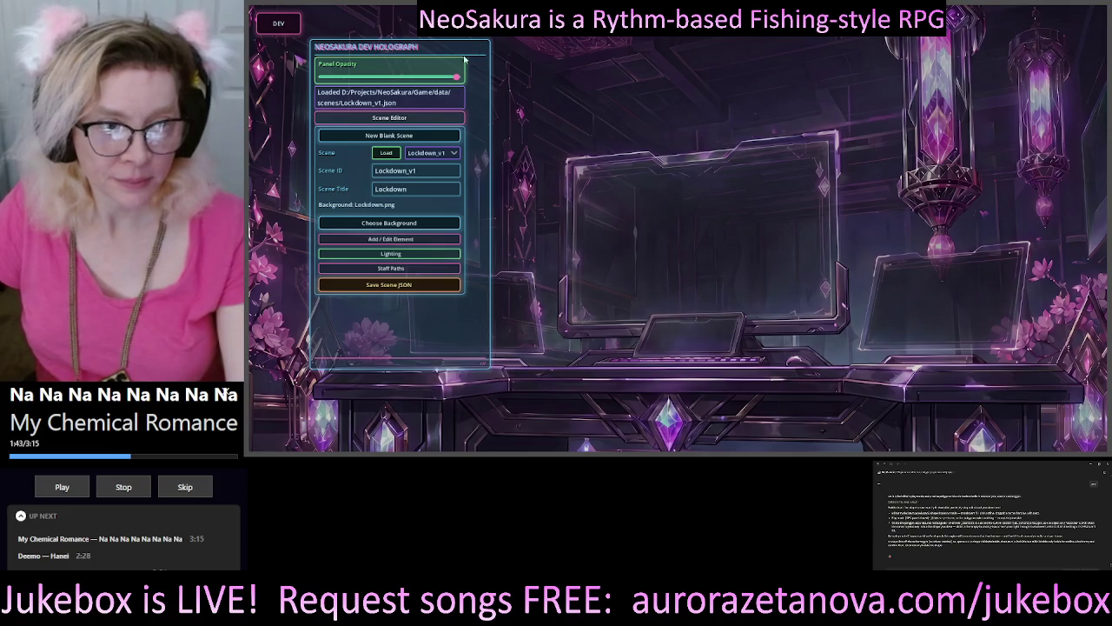
mouse_move(456, 46)
mouse_down()
mouse_move(485, 54)
mouse_move(388, 76)
mouse_up()
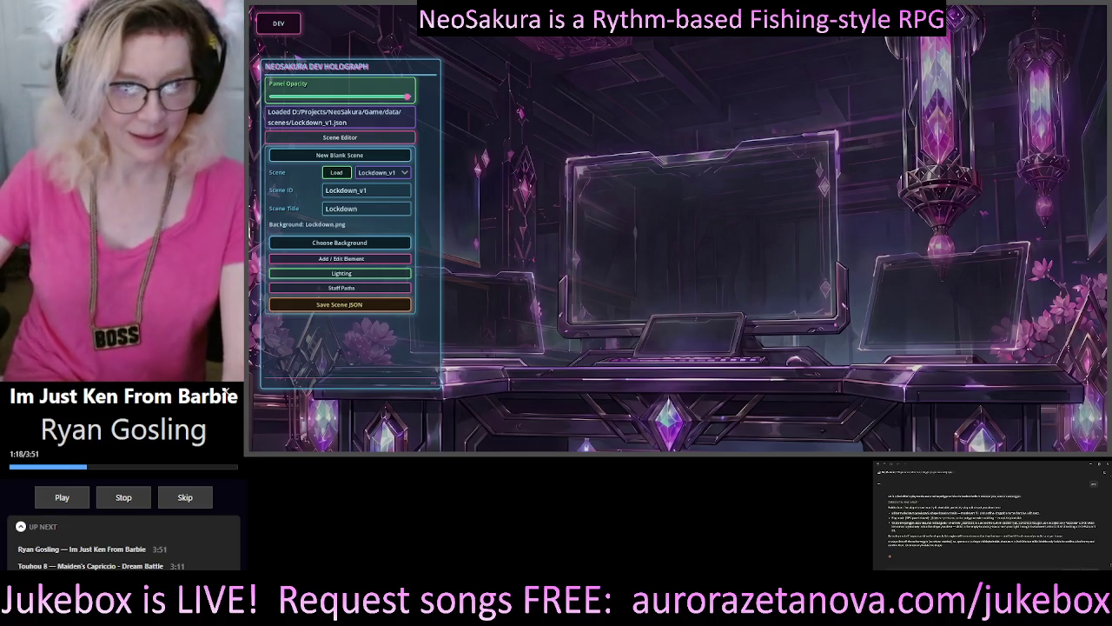
mouse_move(357, 137)
mouse_down()
mouse_move(432, 189)
mouse_move(409, 159)
mouse_move(379, 157)
mouse_up()
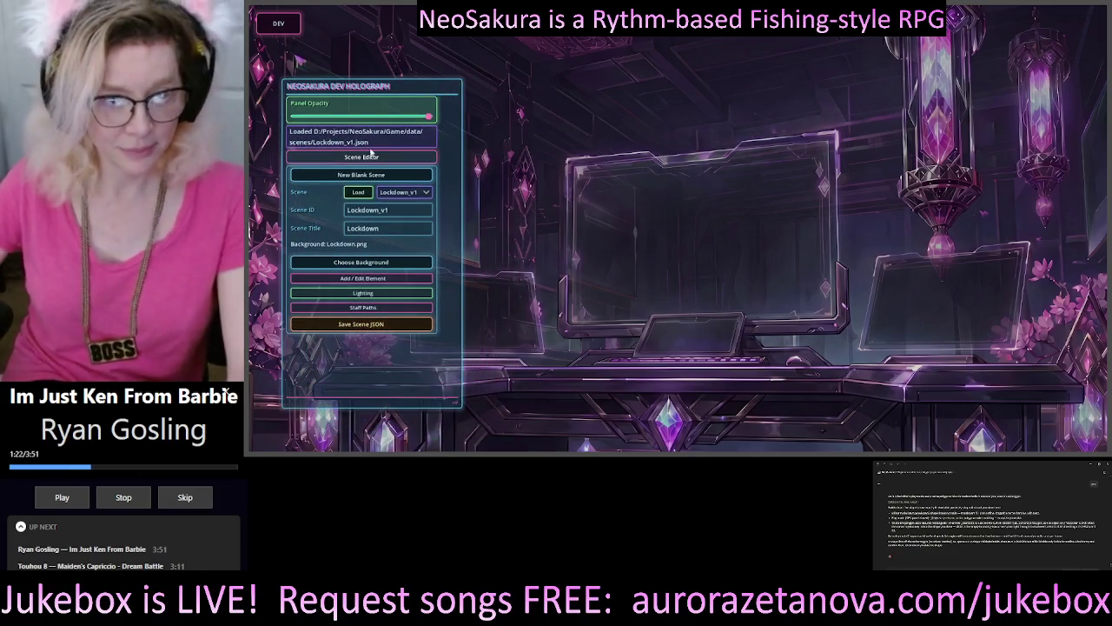
Expand Add / Edit Element, enlarge the editor panel, and switch from Effect to Object
click(373, 282)
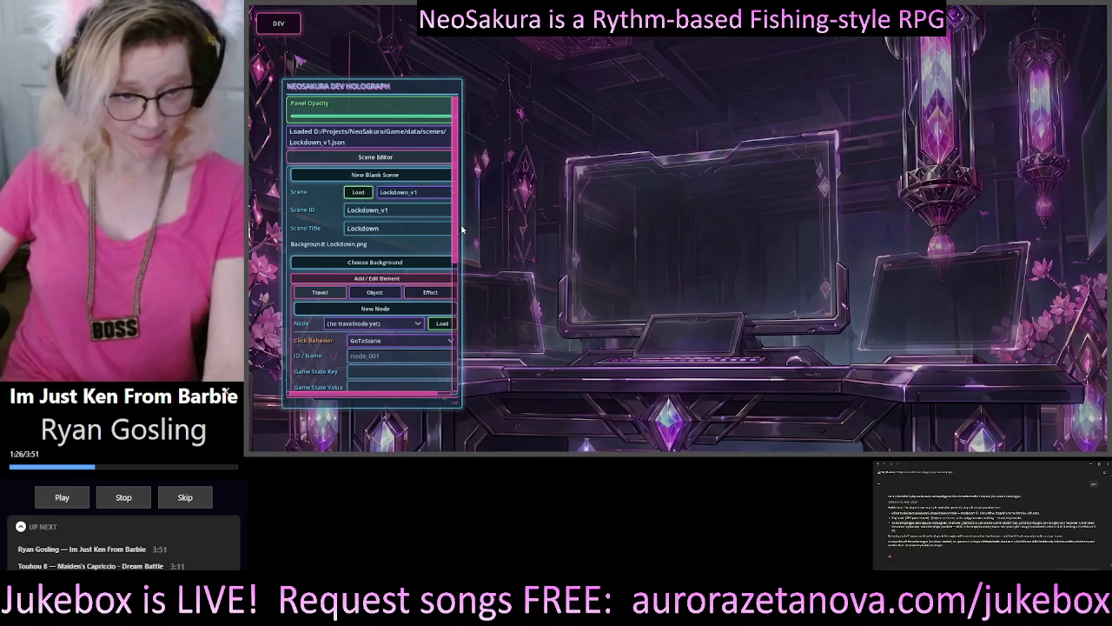
mouse_move(440, 230)
scroll(439, 230, down, 3)
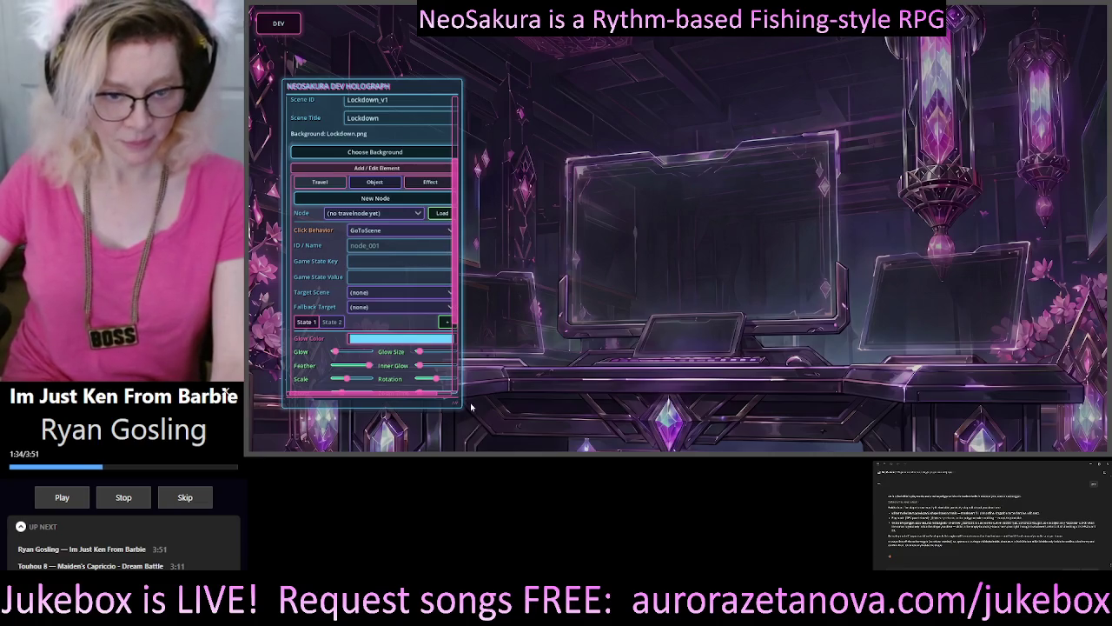
mouse_move(459, 405)
mouse_down()
mouse_move(502, 425)
mouse_move(491, 428)
mouse_up()
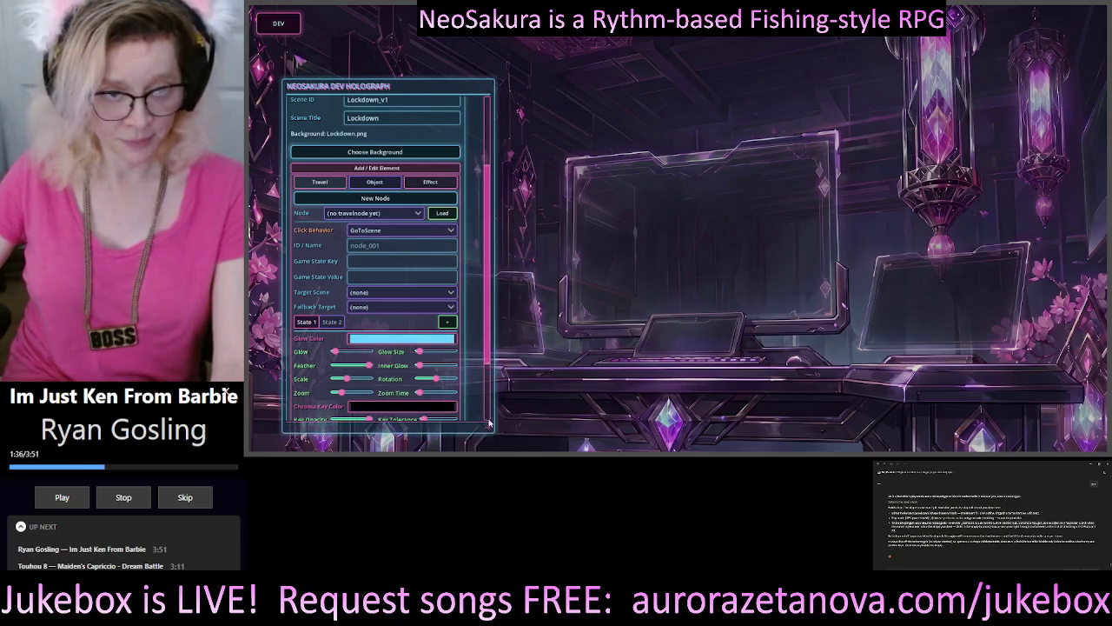
scroll(484, 224, down, 2)
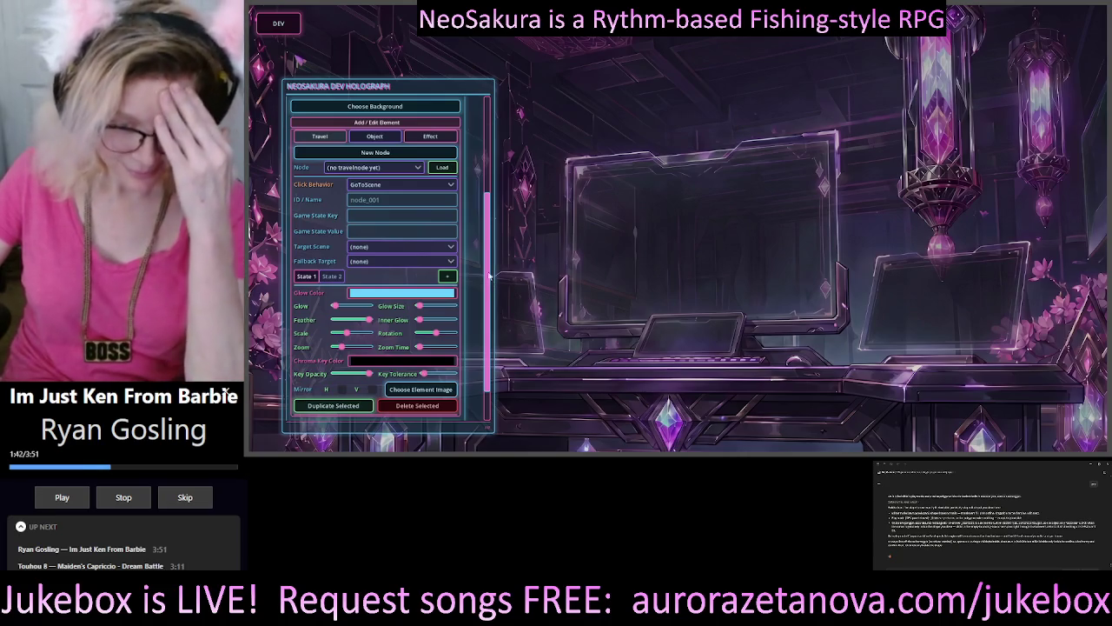
click(422, 138)
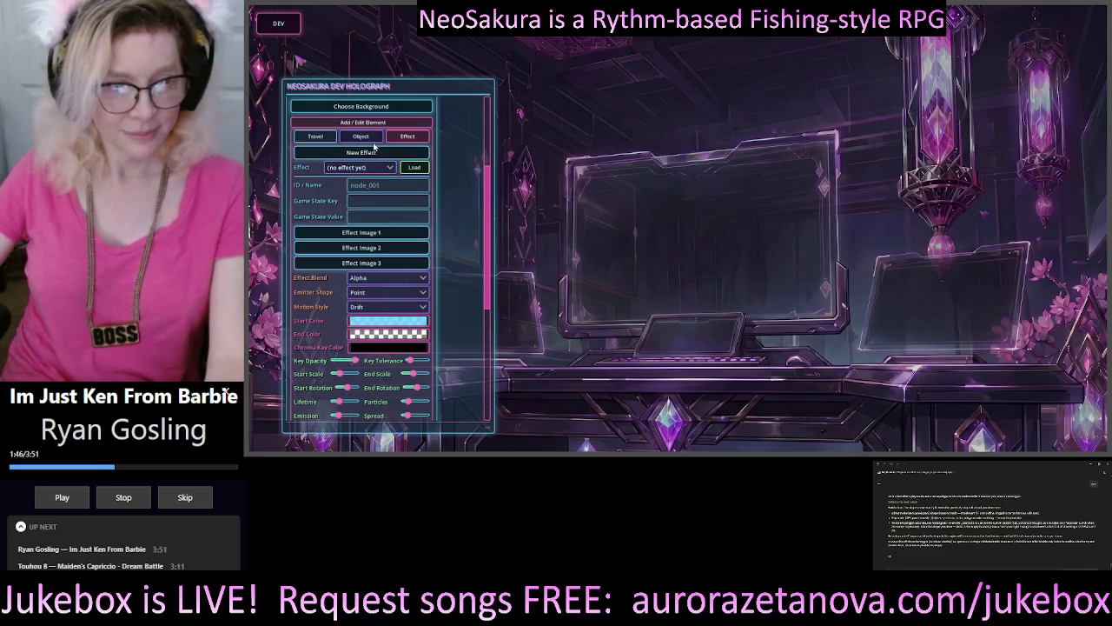
click(360, 136)
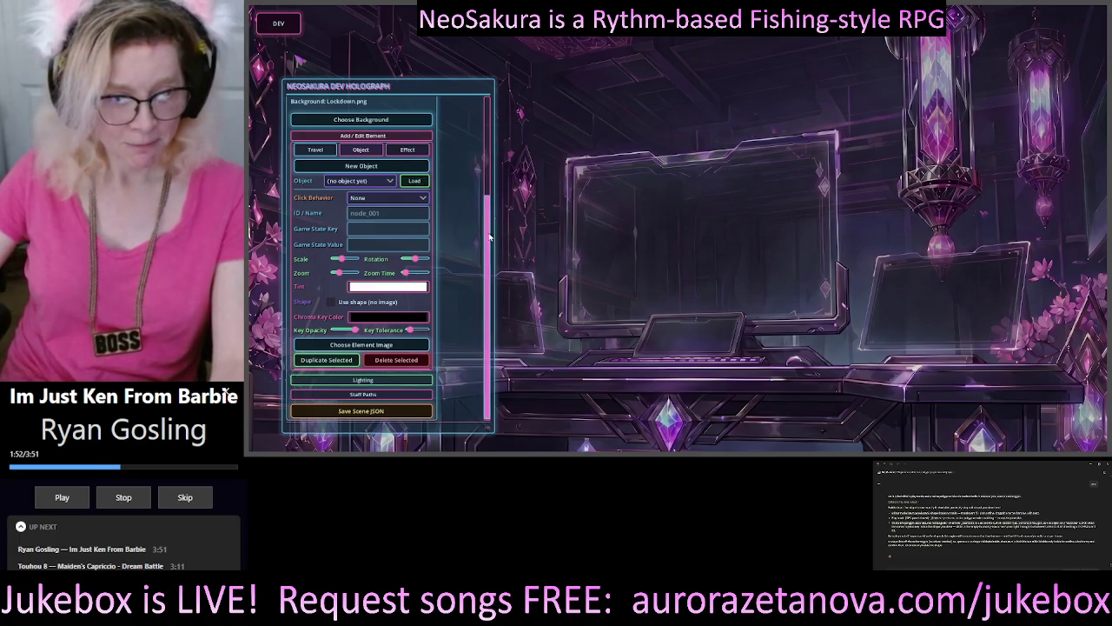
Set the click behaviour to inspect and create a new object drawn as a shape
click(361, 198)
click(377, 224)
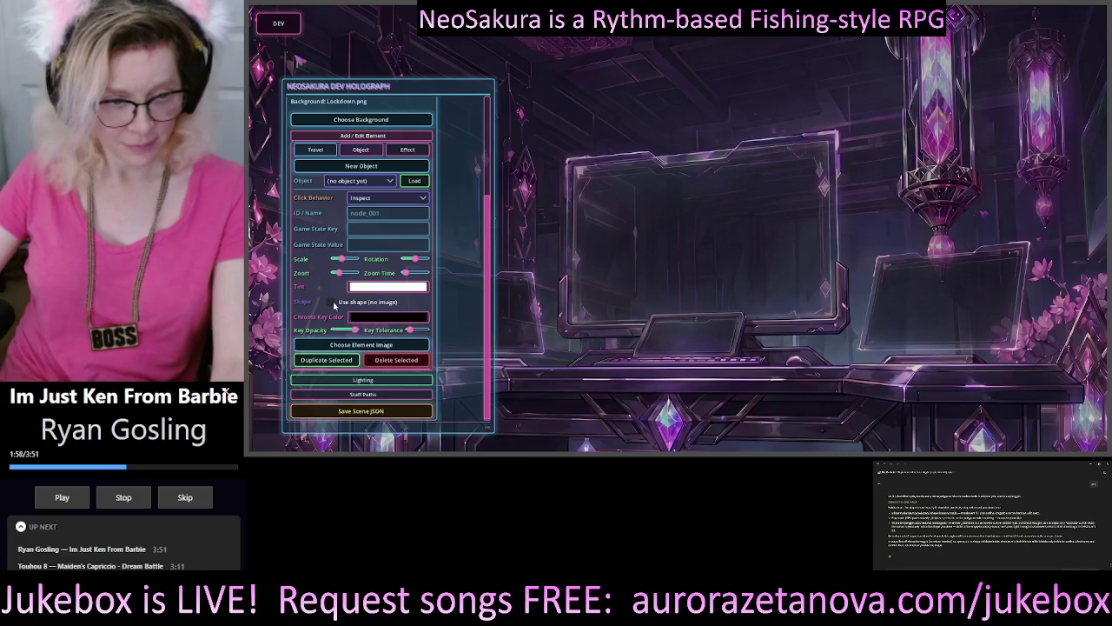
click(331, 302)
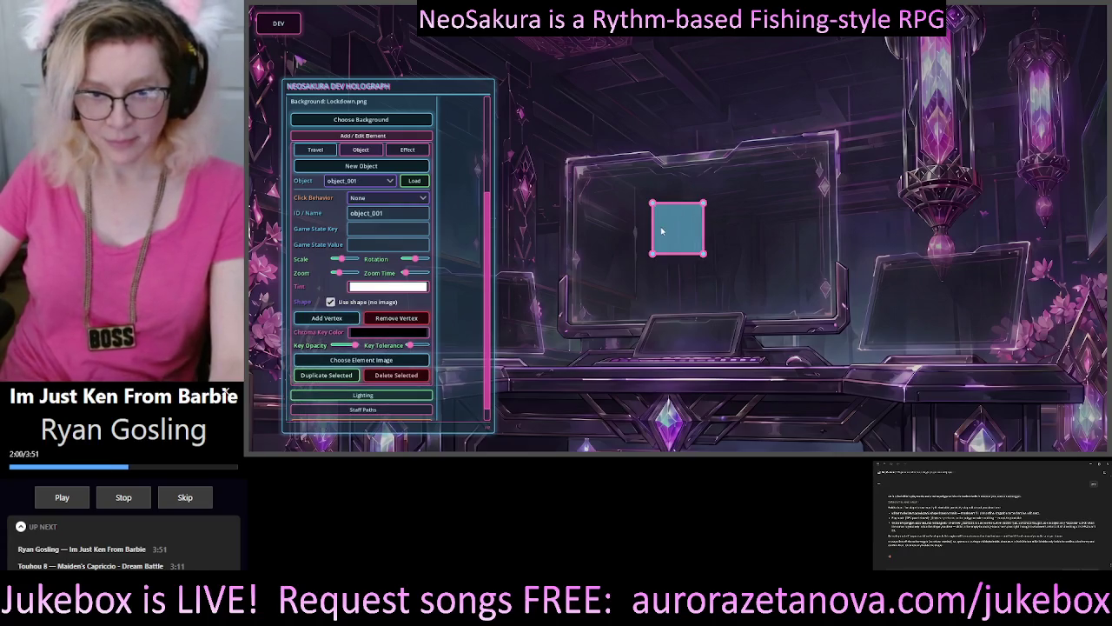
Drag the shape's four corners out to the monitor's corners so it covers the screen
drag(649, 201, 576, 165)
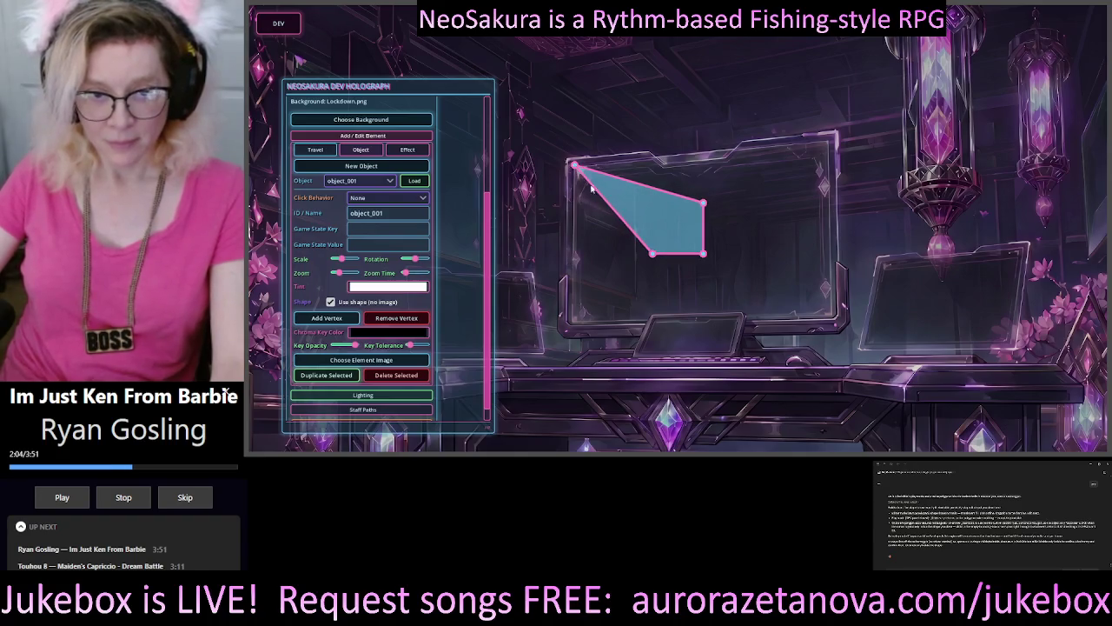
mouse_move(653, 254)
mouse_down()
mouse_move(606, 308)
mouse_move(572, 321)
mouse_up()
mouse_move(704, 256)
mouse_down()
mouse_move(761, 321)
mouse_move(836, 320)
mouse_up()
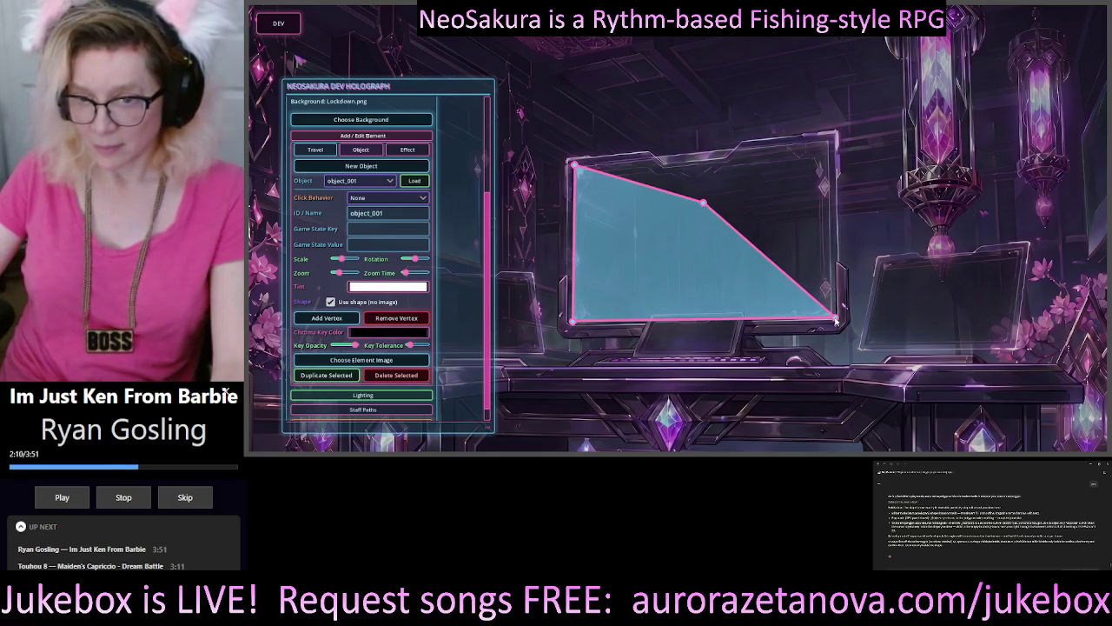
drag(703, 204, 830, 143)
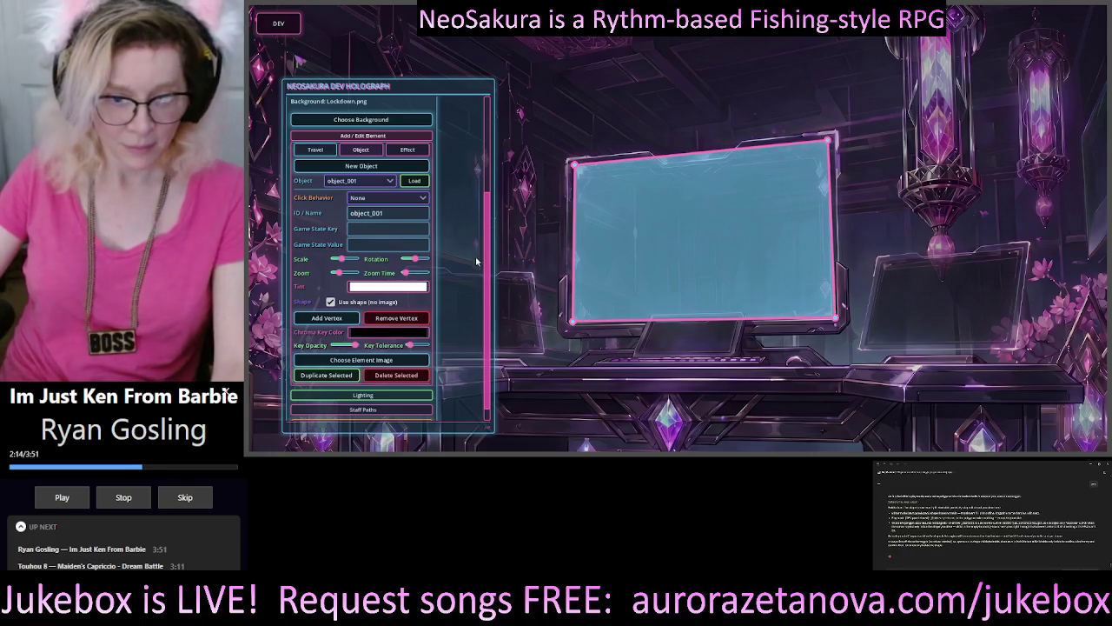
Save the Lockdown scene JSON, then move and resize the editor panel and close it
scroll(490, 224, down, 2)
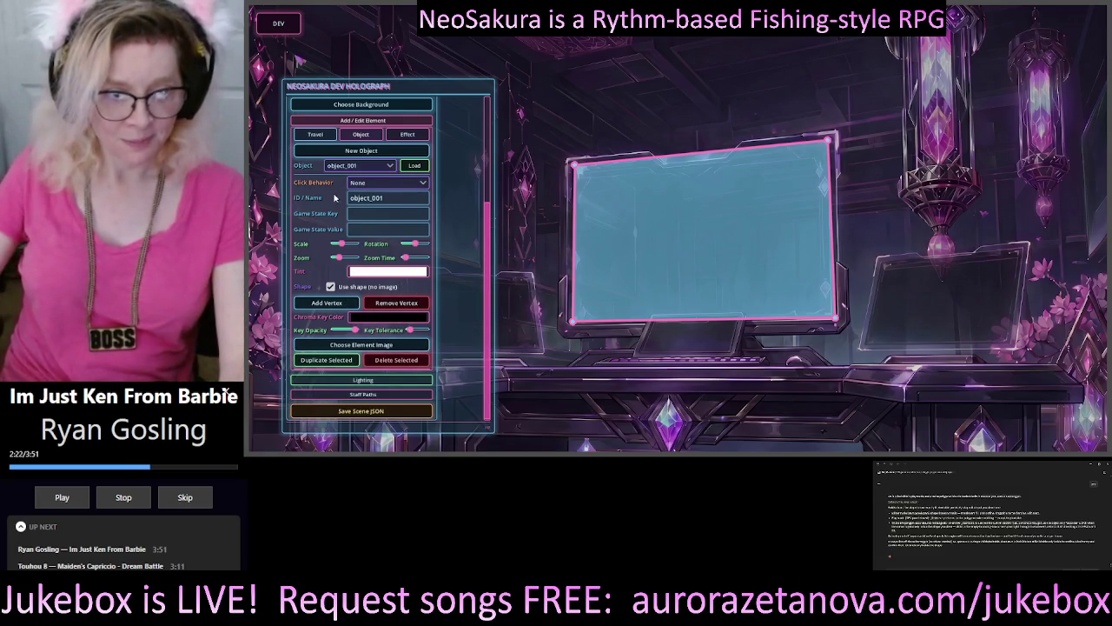
click(376, 414)
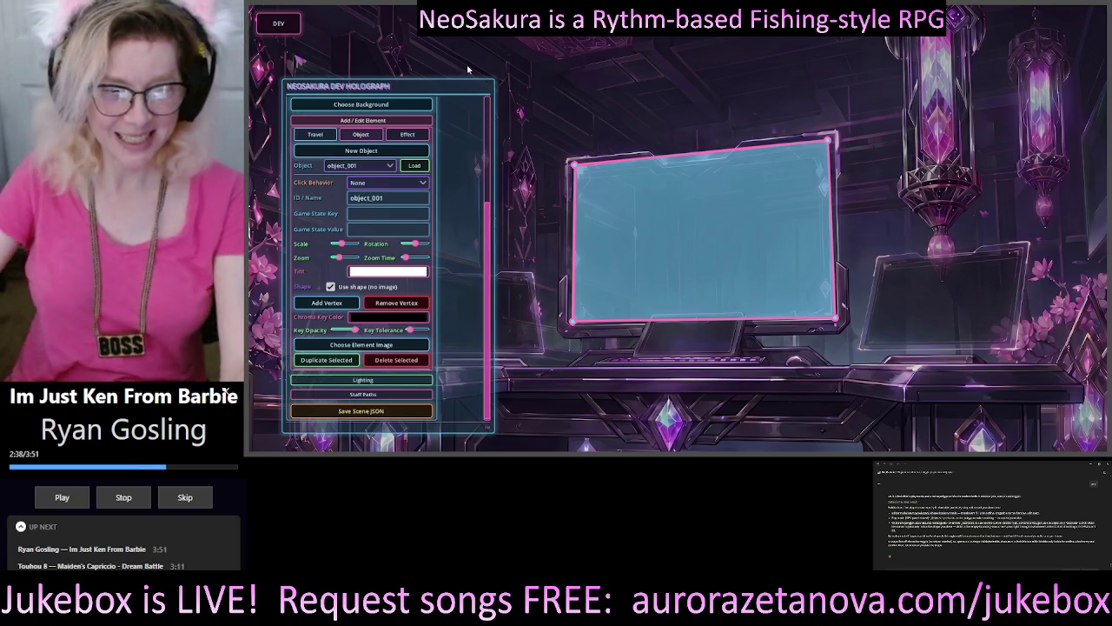
drag(463, 91, 456, 46)
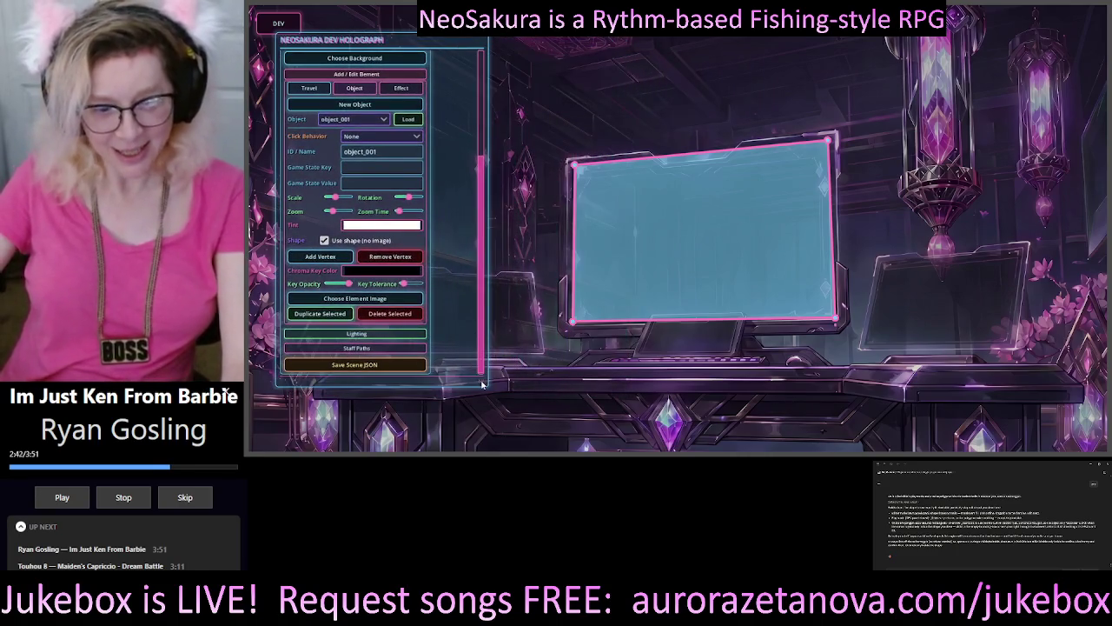
mouse_move(481, 384)
mouse_down()
mouse_move(450, 393)
mouse_move(448, 412)
mouse_up()
click(279, 23)
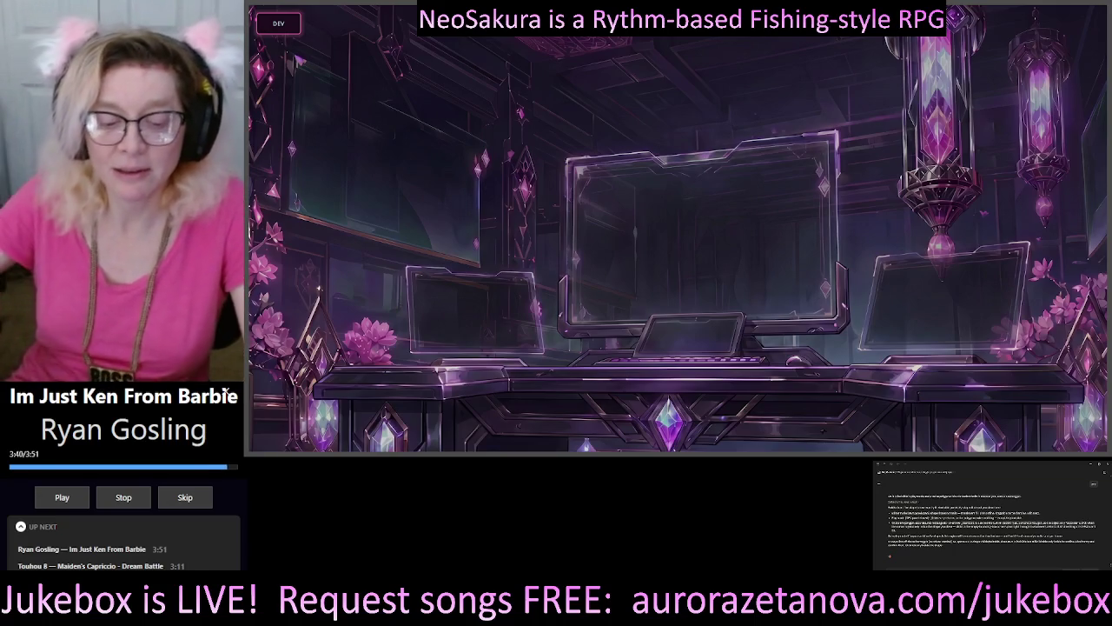
Reopen the dev editor, shift it right, and choose saved scene 001 (Stair 1)
click(278, 23)
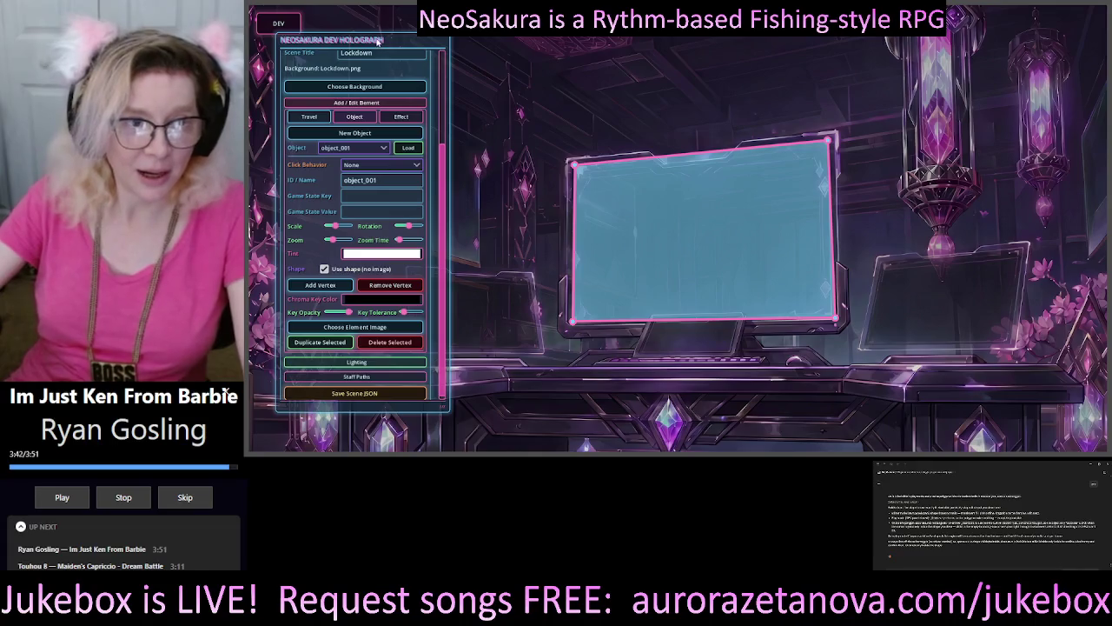
mouse_move(383, 43)
mouse_down()
mouse_move(629, 47)
mouse_move(452, 38)
mouse_up()
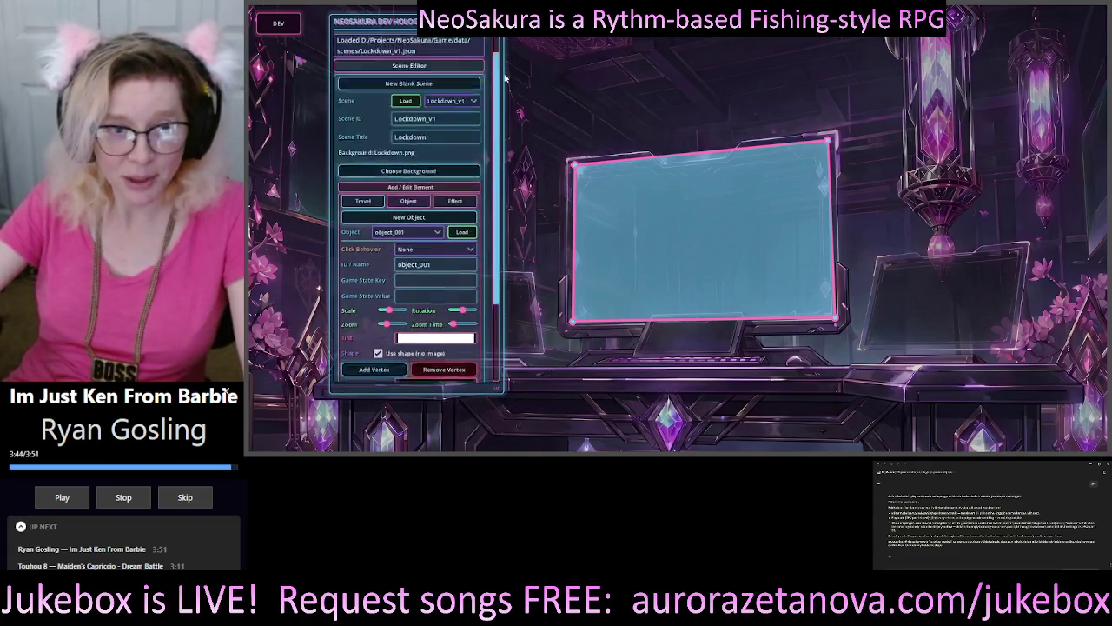
scroll(497, 163, up, 5)
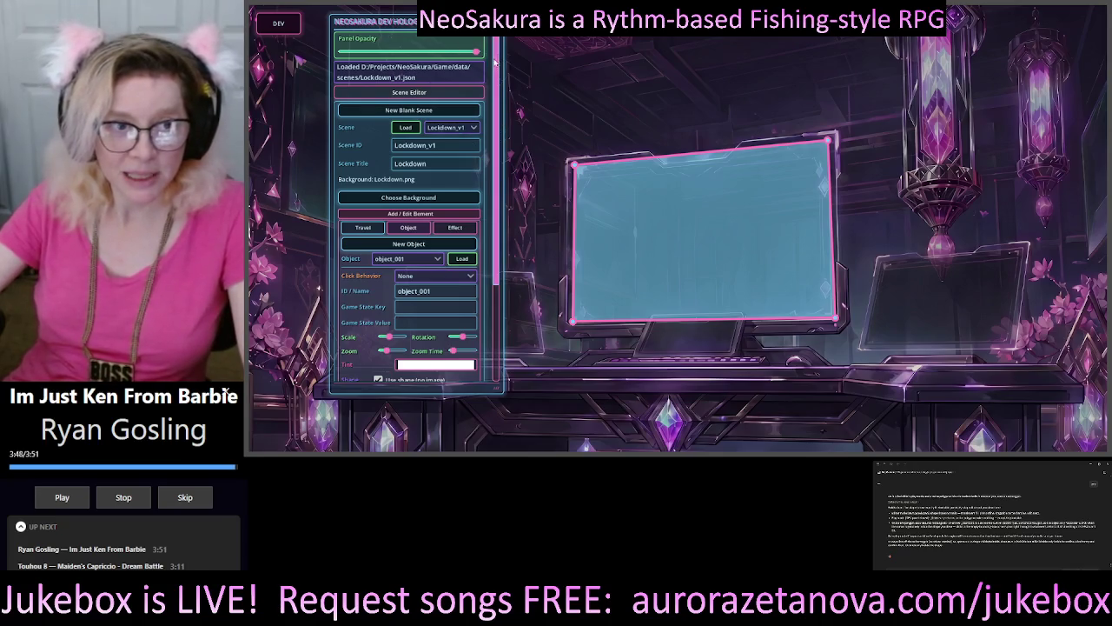
scroll(495, 52, down, 3)
scroll(434, 87, up, 3)
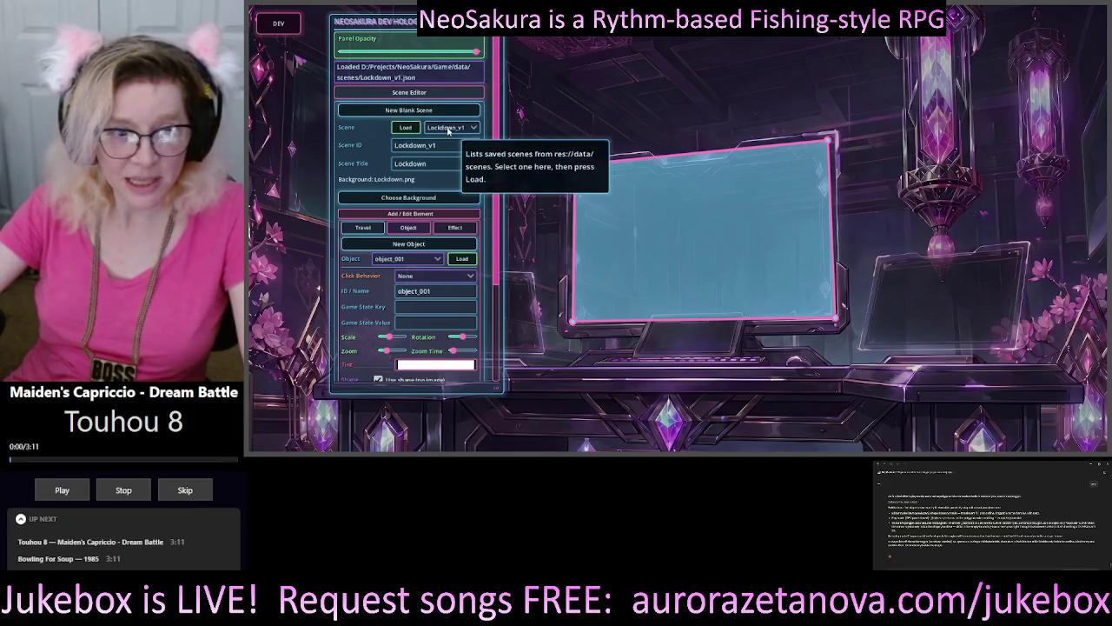
click(409, 130)
click(451, 127)
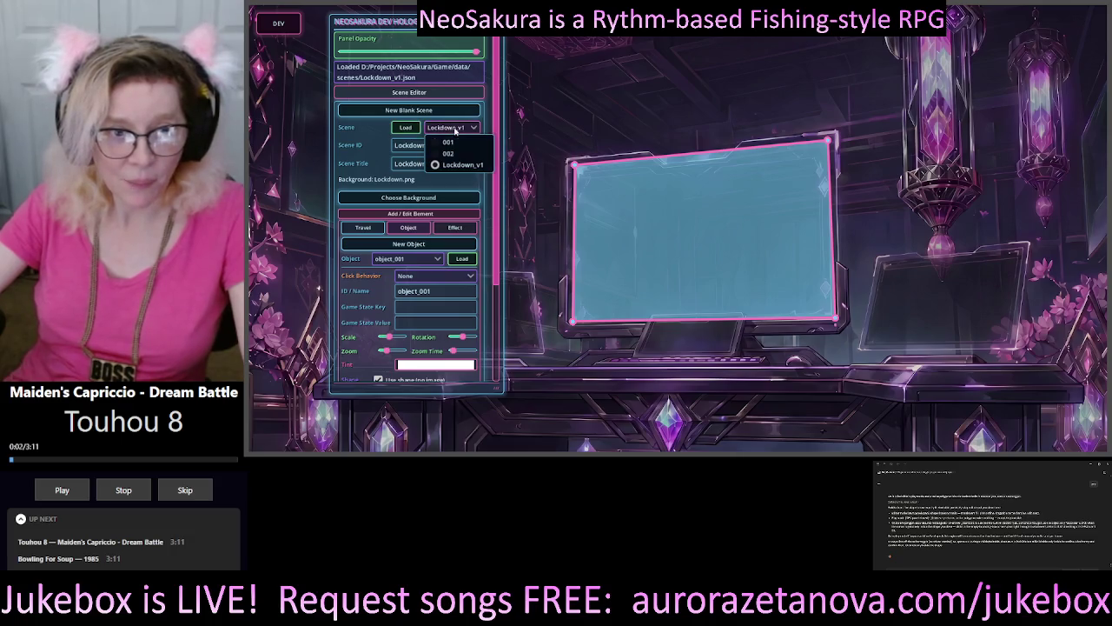
click(449, 153)
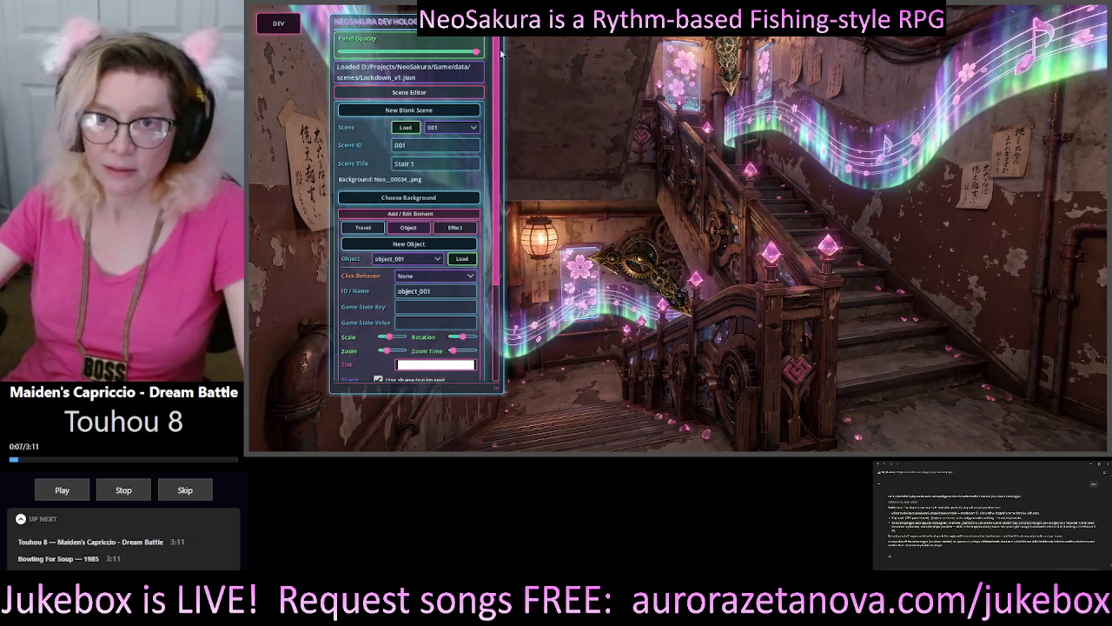
Move the editor panel left and down, toggle it off and on, and scroll its contents
drag(383, 21, 307, 50)
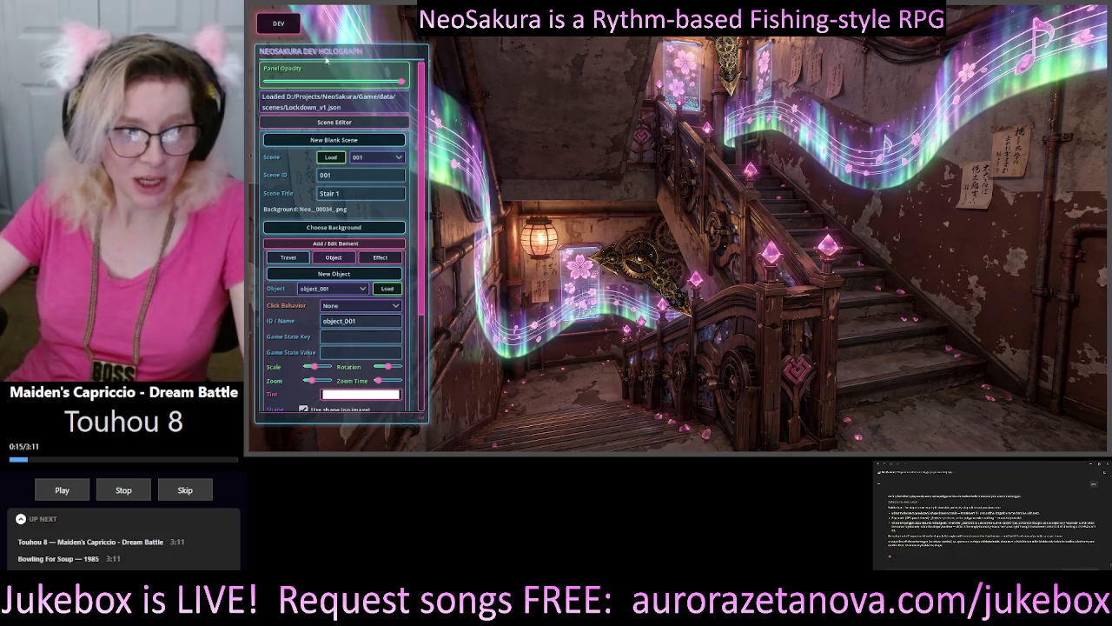
click(278, 23)
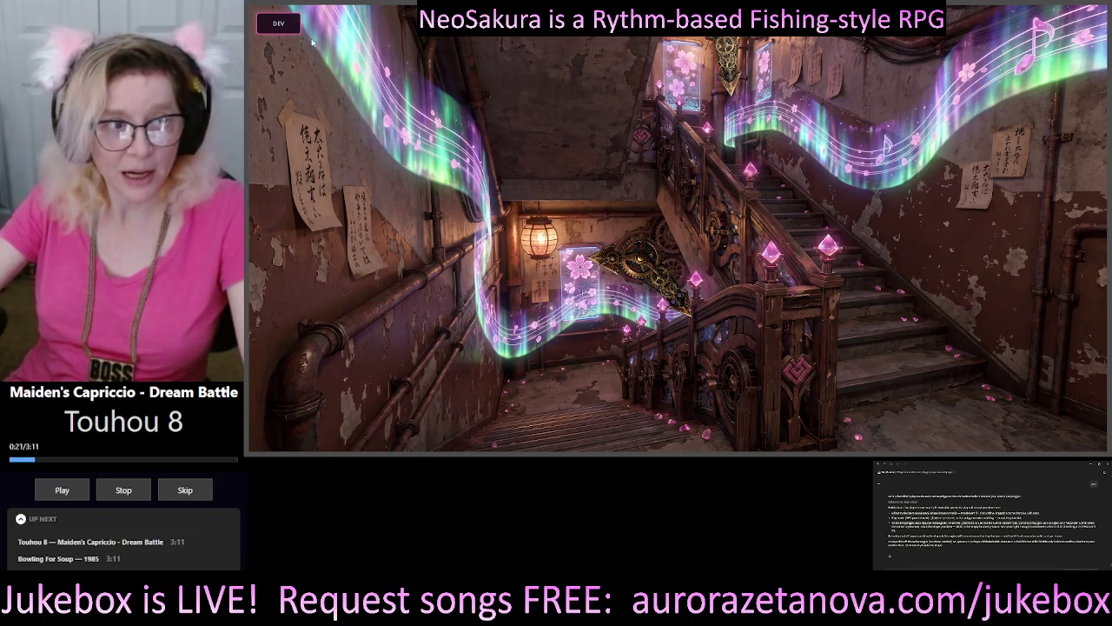
click(278, 22)
scroll(424, 249, down, 2)
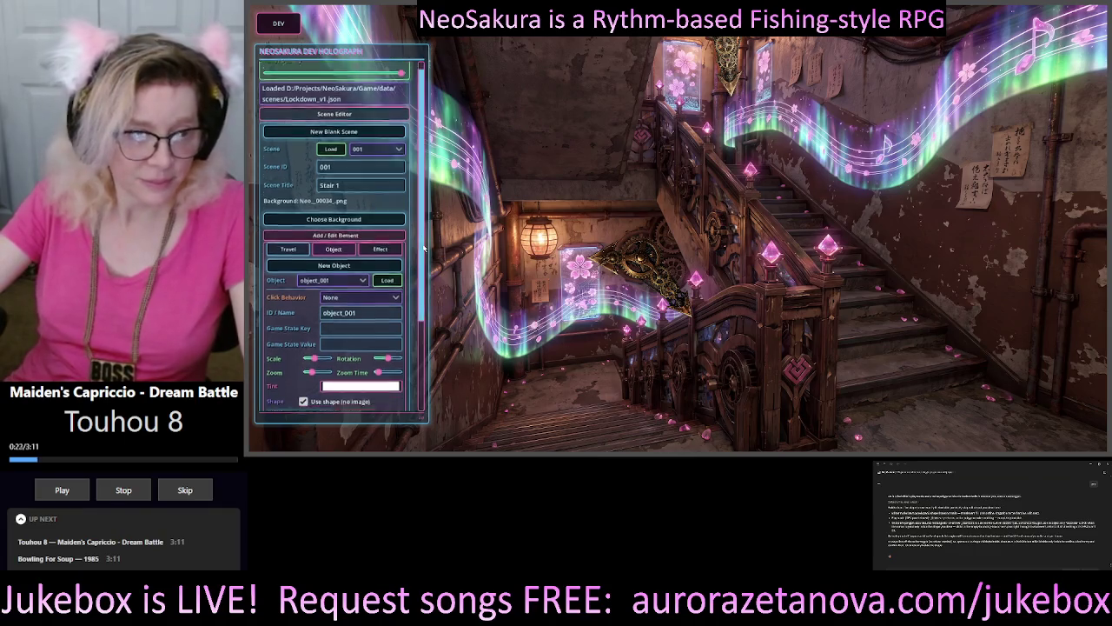
scroll(424, 249, down, 4)
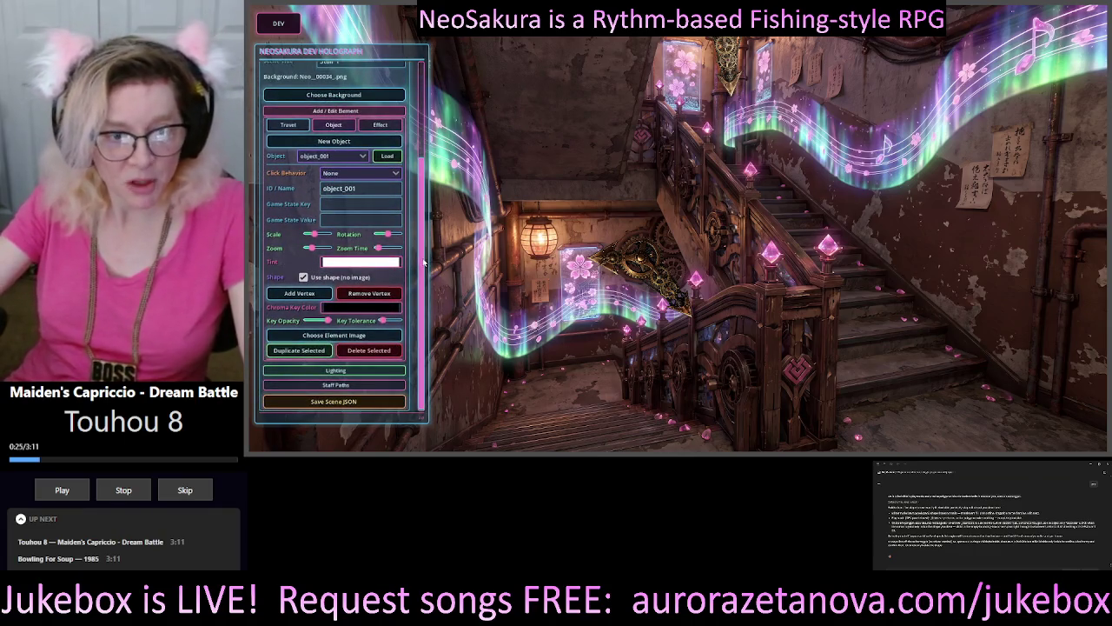
scroll(374, 209, up, 1)
scroll(347, 174, down, 1)
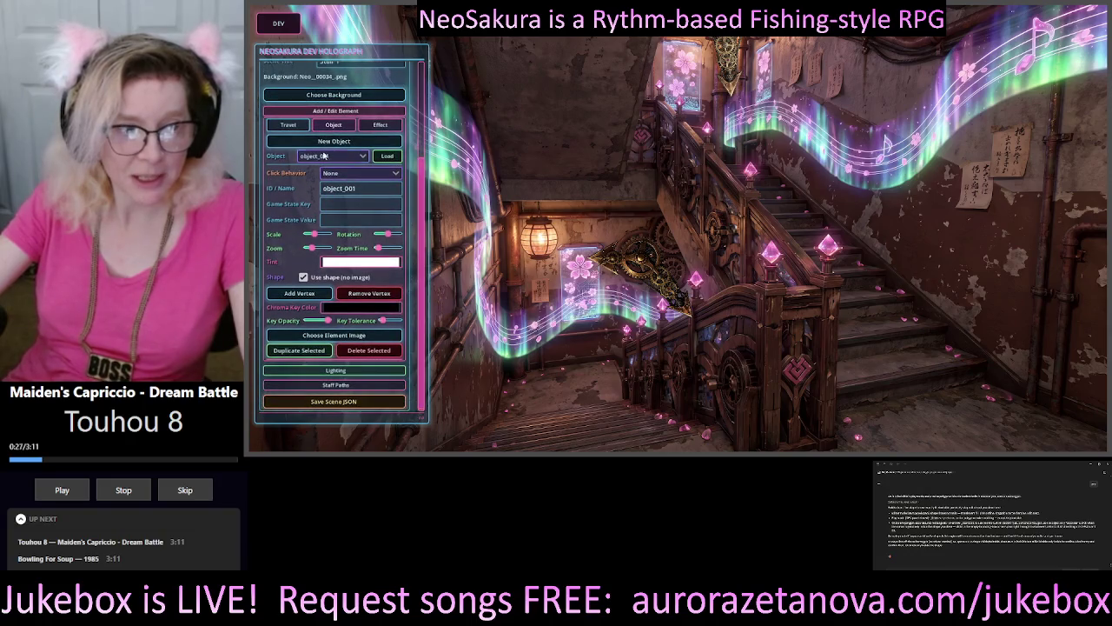
Load travel node node_002, view its State 1 and State 2, and shrink its scale slightly
click(288, 124)
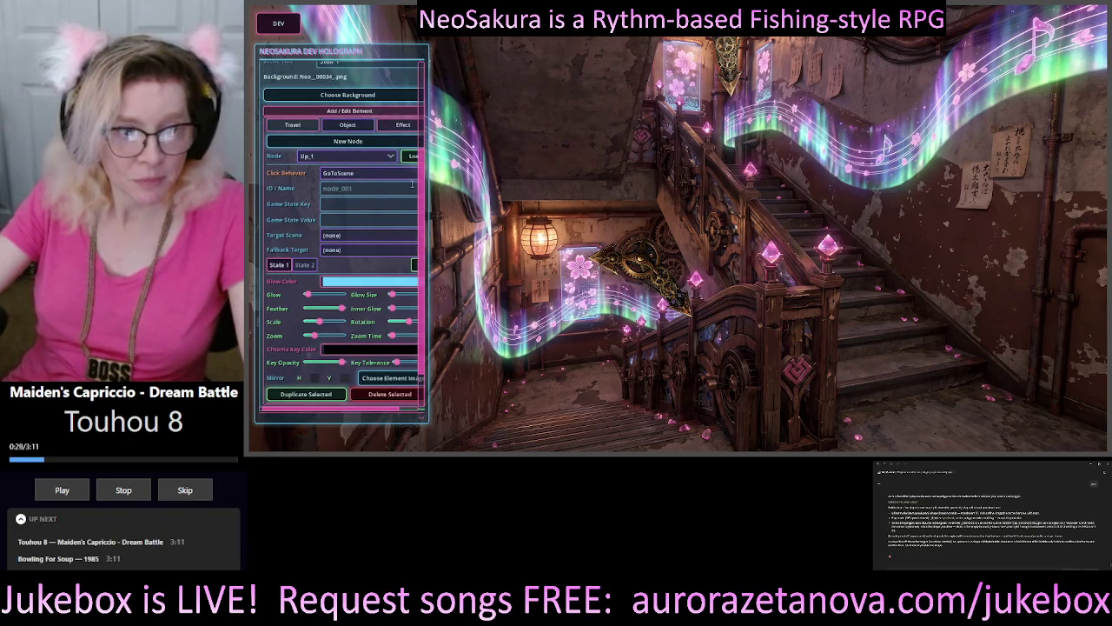
click(632, 252)
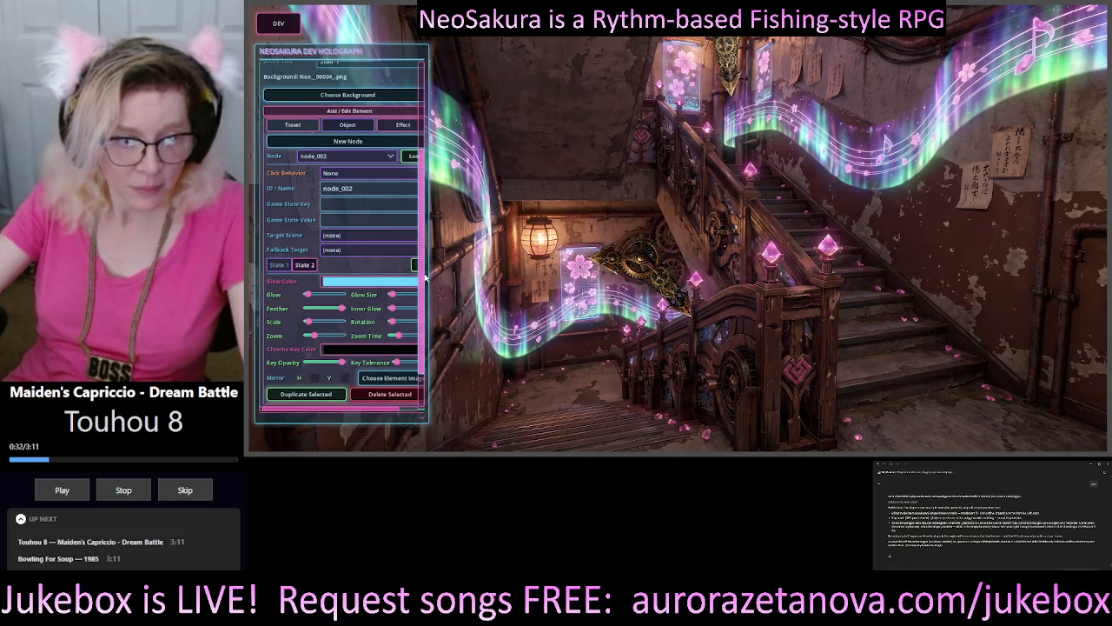
scroll(425, 276, down, 1)
click(278, 224)
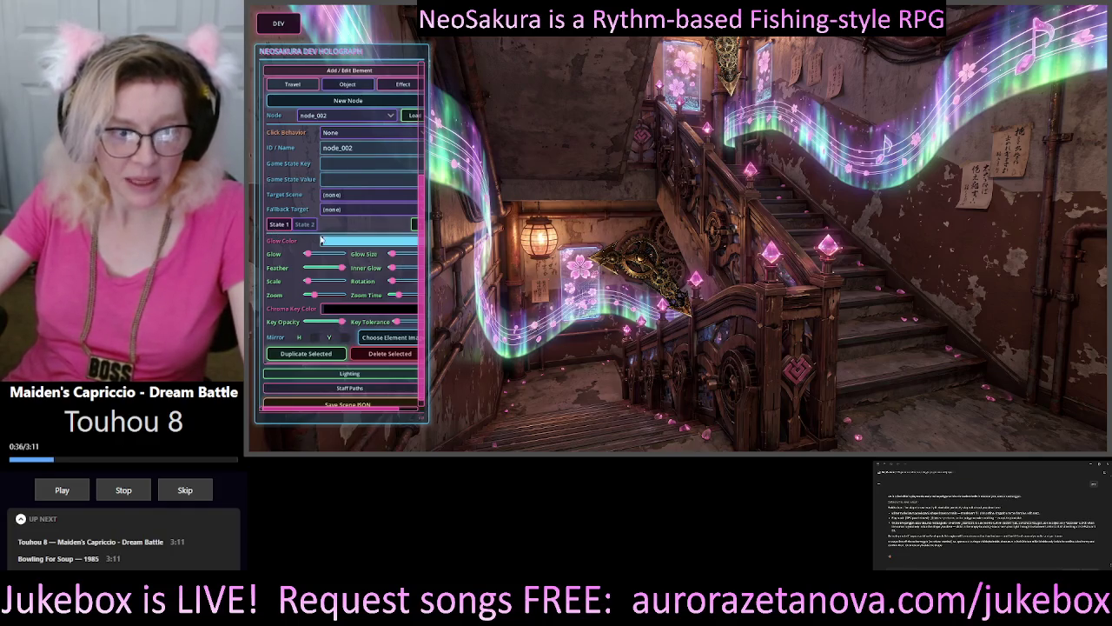
click(305, 224)
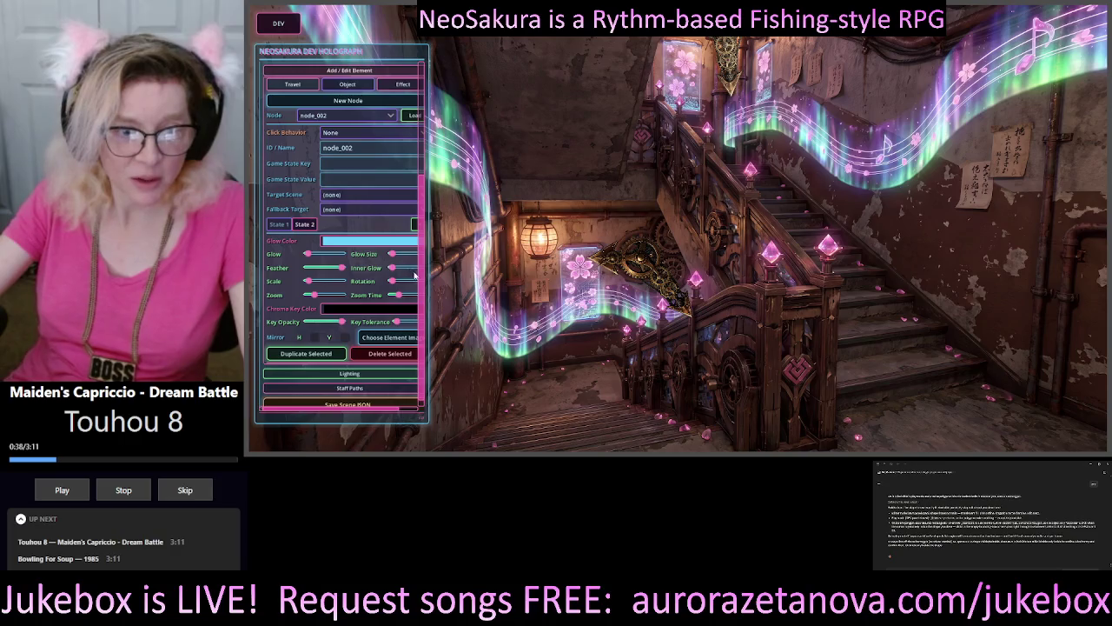
scroll(414, 274, down, 1)
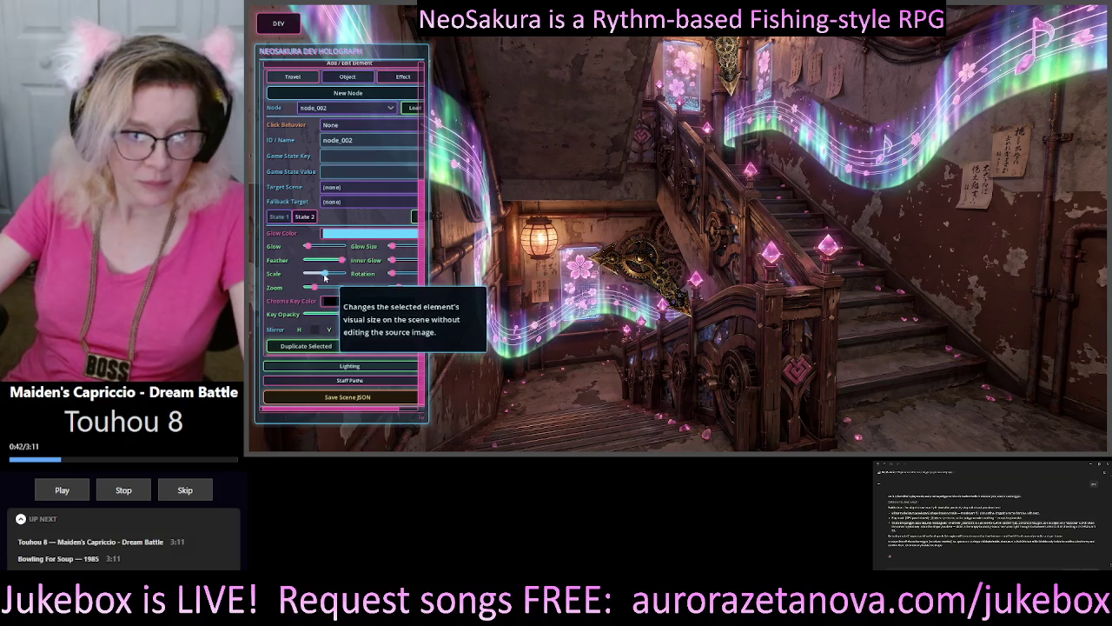
drag(323, 276, 309, 275)
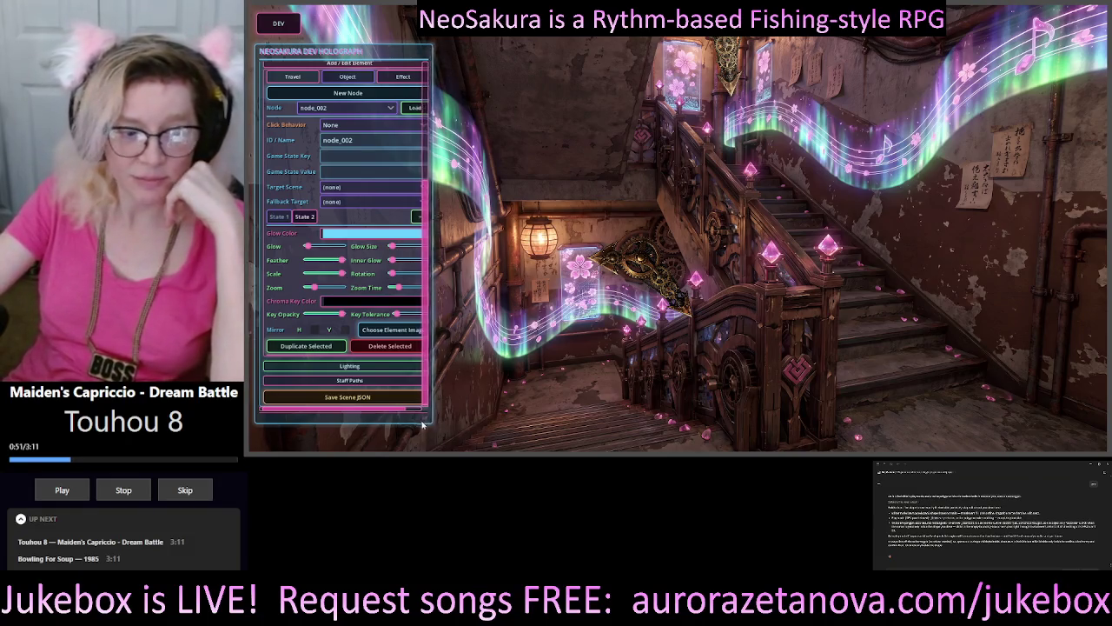
Widen the editor panel and inspect travel node Up_1 before returning to node_002
drag(417, 422, 445, 423)
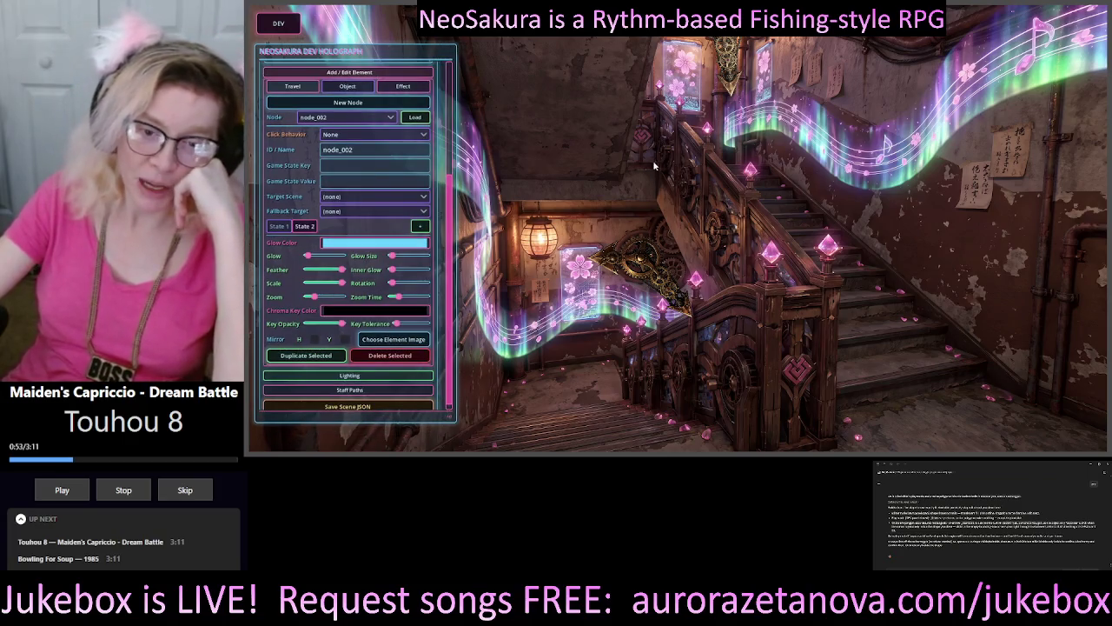
click(744, 116)
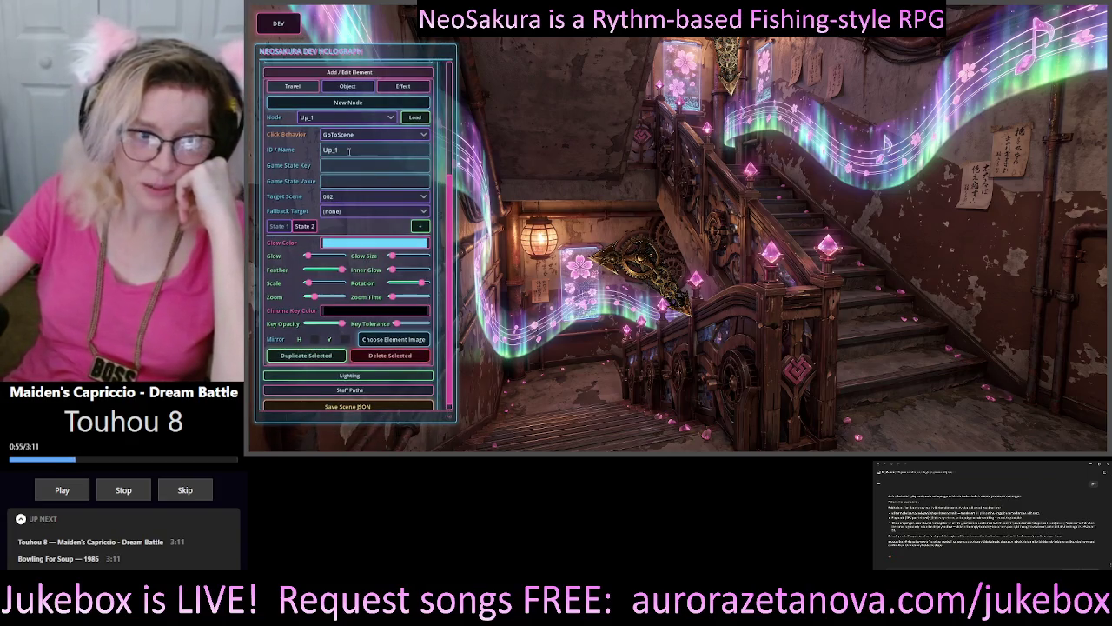
click(629, 253)
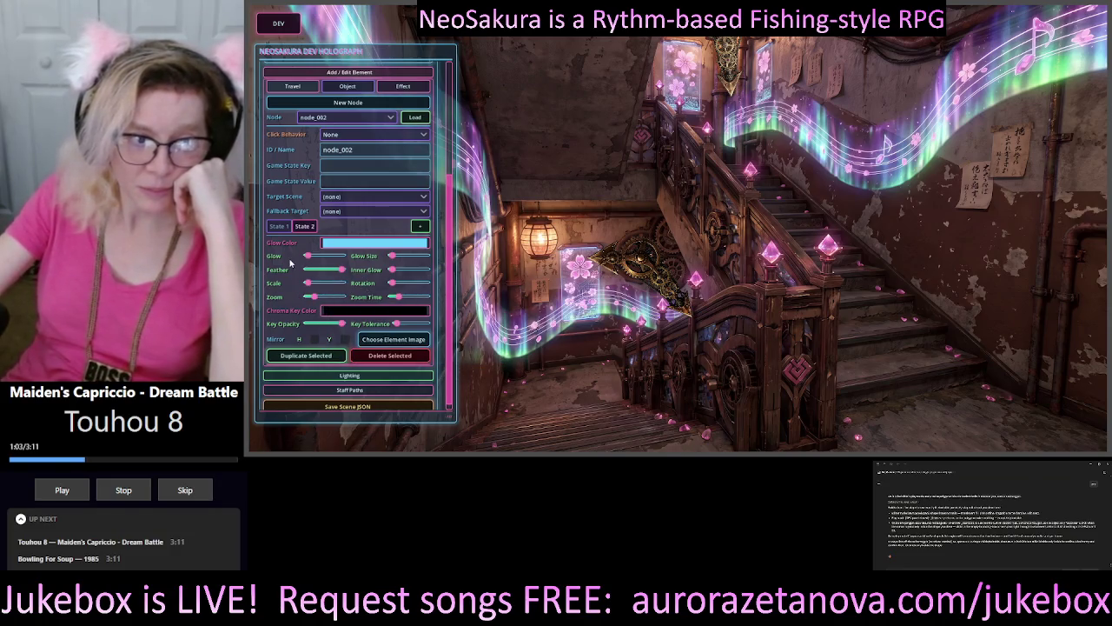
Raise node_002's glow strength slightly, max its glow size, and lower State 1's feather
drag(307, 255, 311, 255)
drag(392, 256, 485, 272)
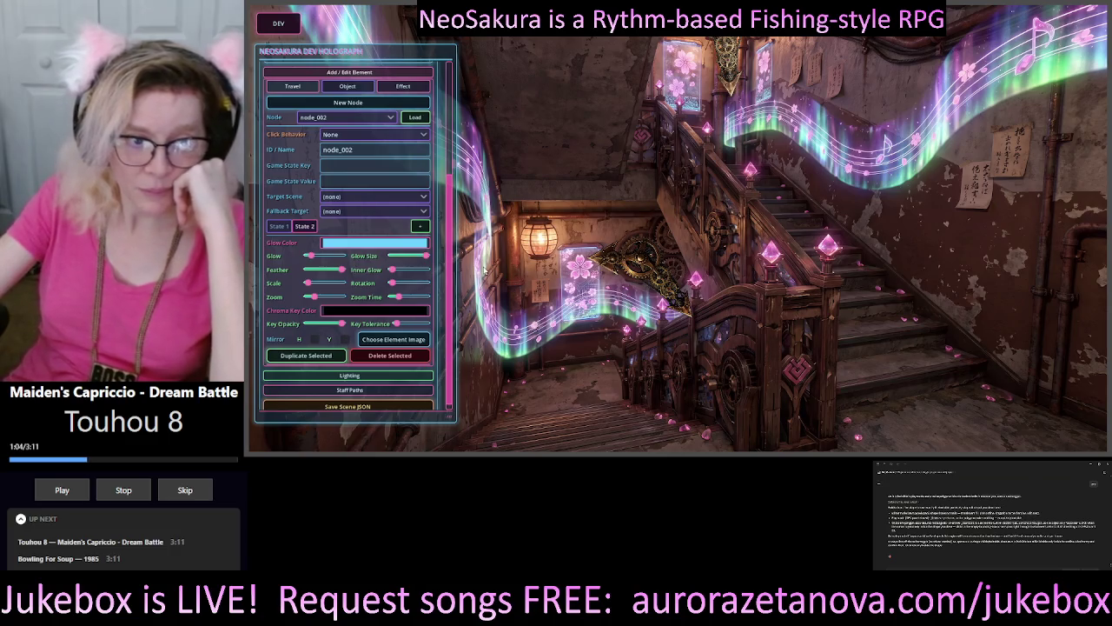
scroll(402, 190, up, 5)
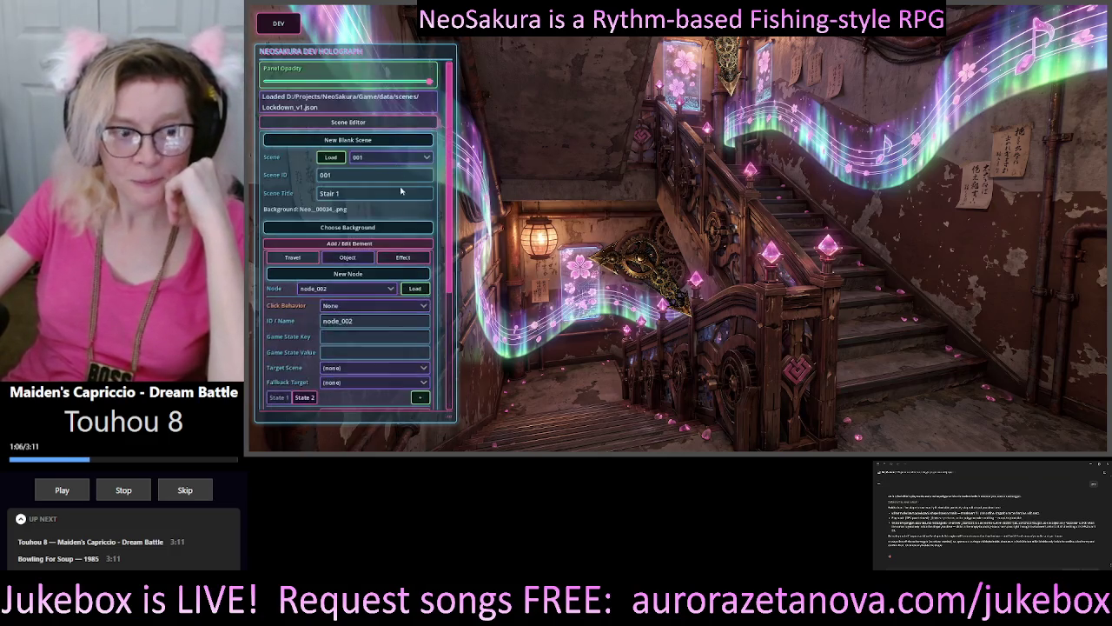
scroll(401, 191, down, 5)
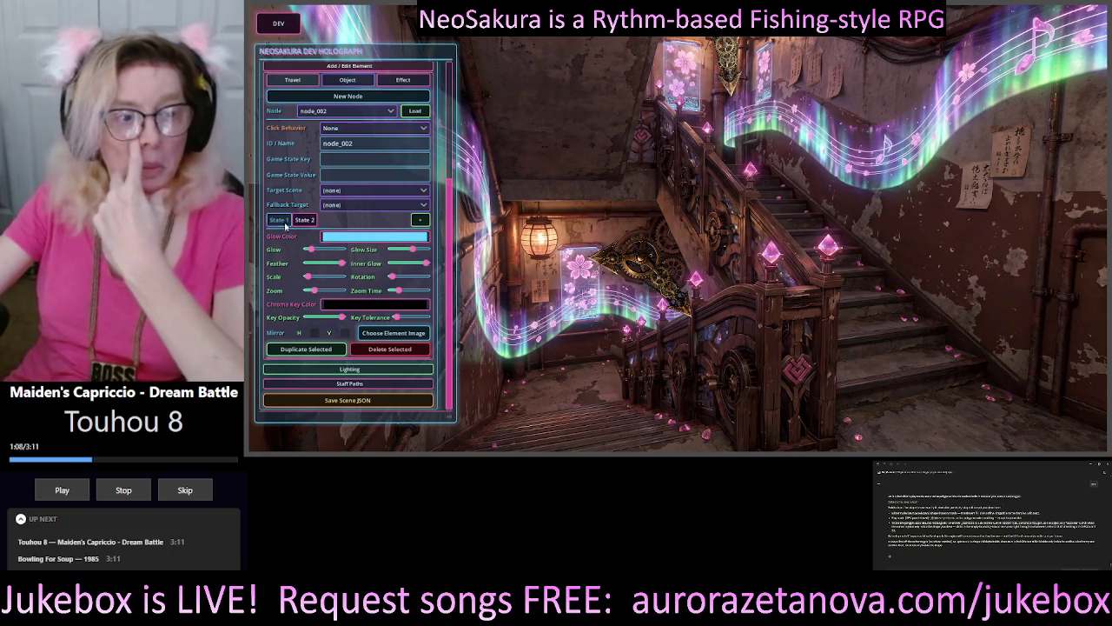
click(286, 223)
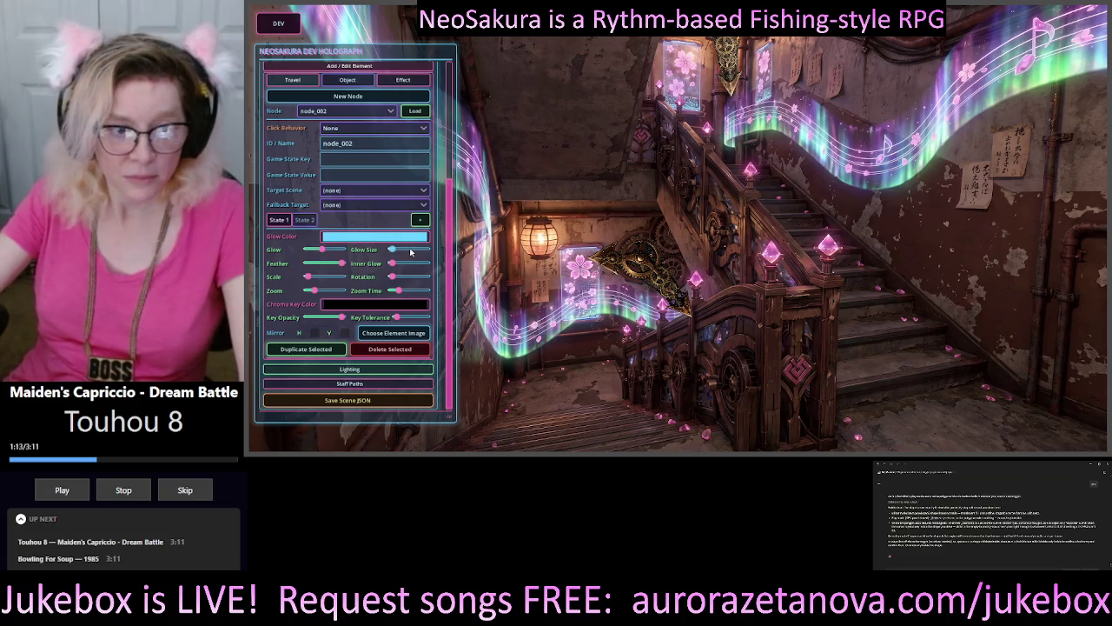
drag(341, 264, 329, 266)
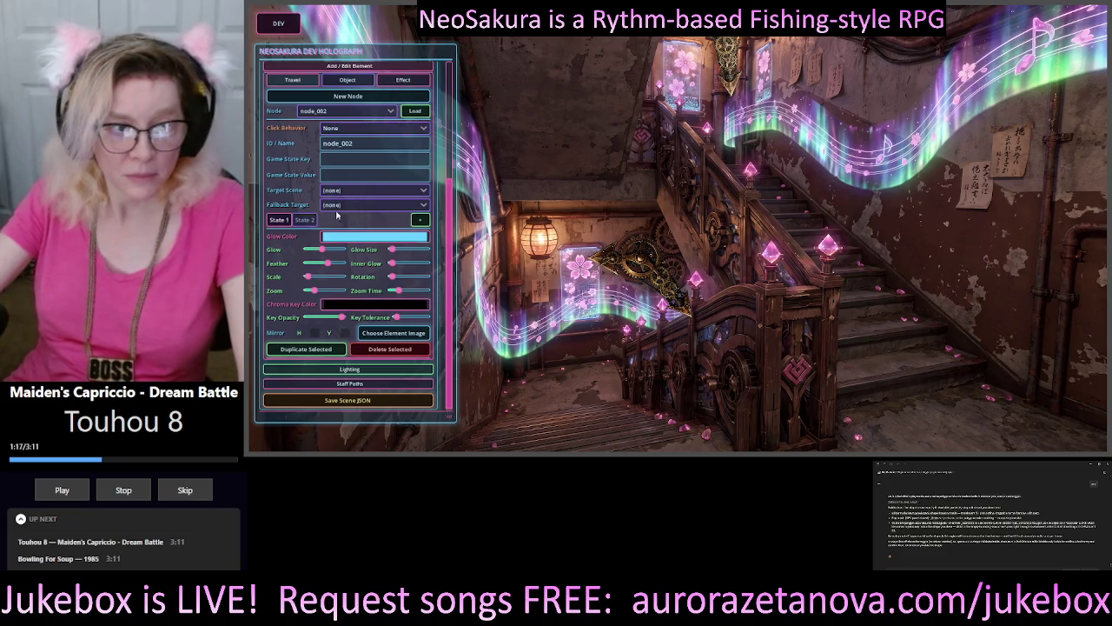
click(330, 81)
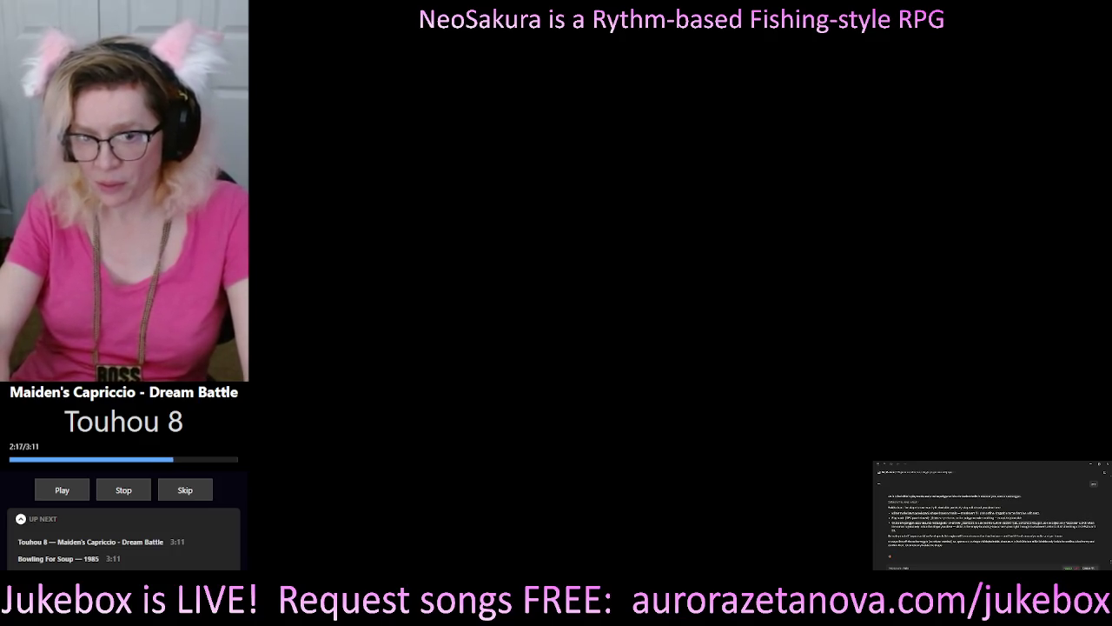
Send the written message in the chat window
key(Return)
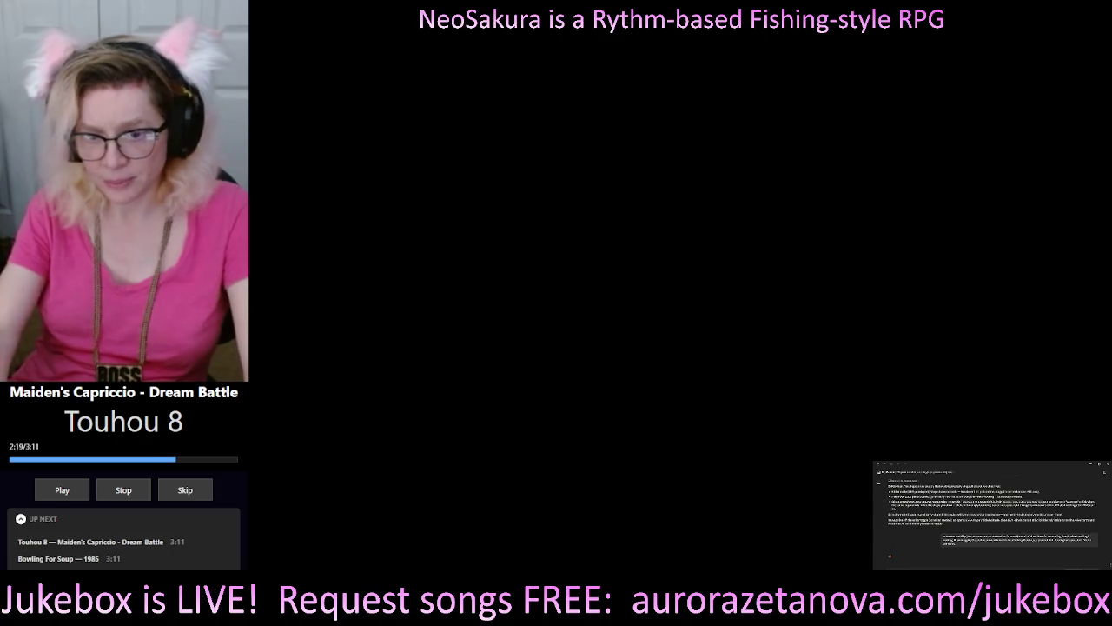
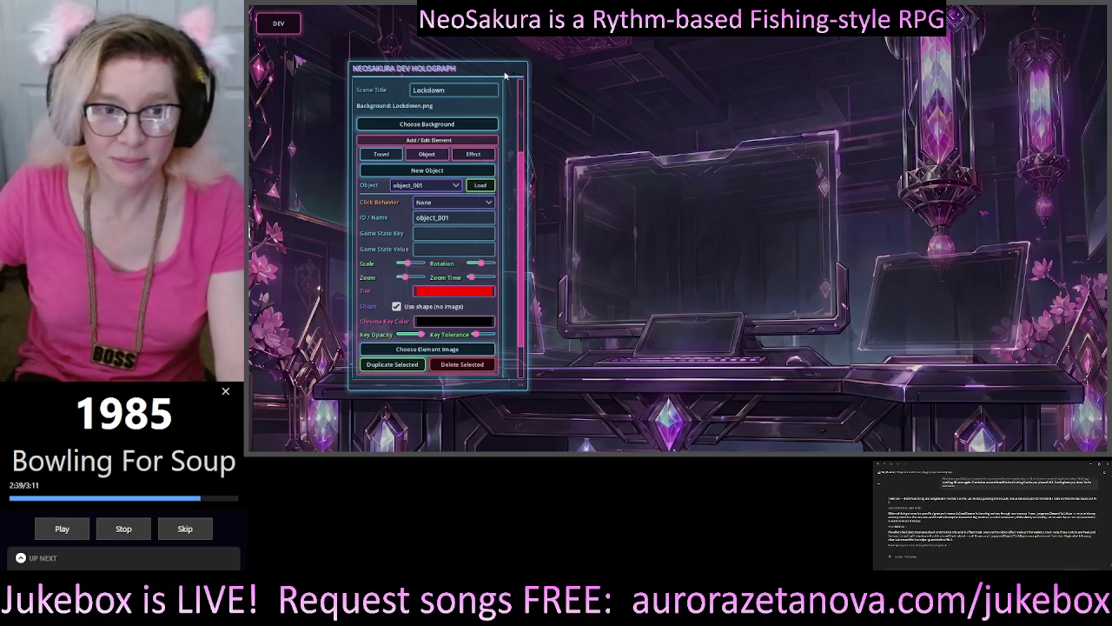
Drag the dev holograph panel left and down, clear of the central monitor
mouse_move(504, 75)
mouse_down()
mouse_move(573, 77)
mouse_move(374, 92)
mouse_move(425, 81)
mouse_move(476, 39)
mouse_up()
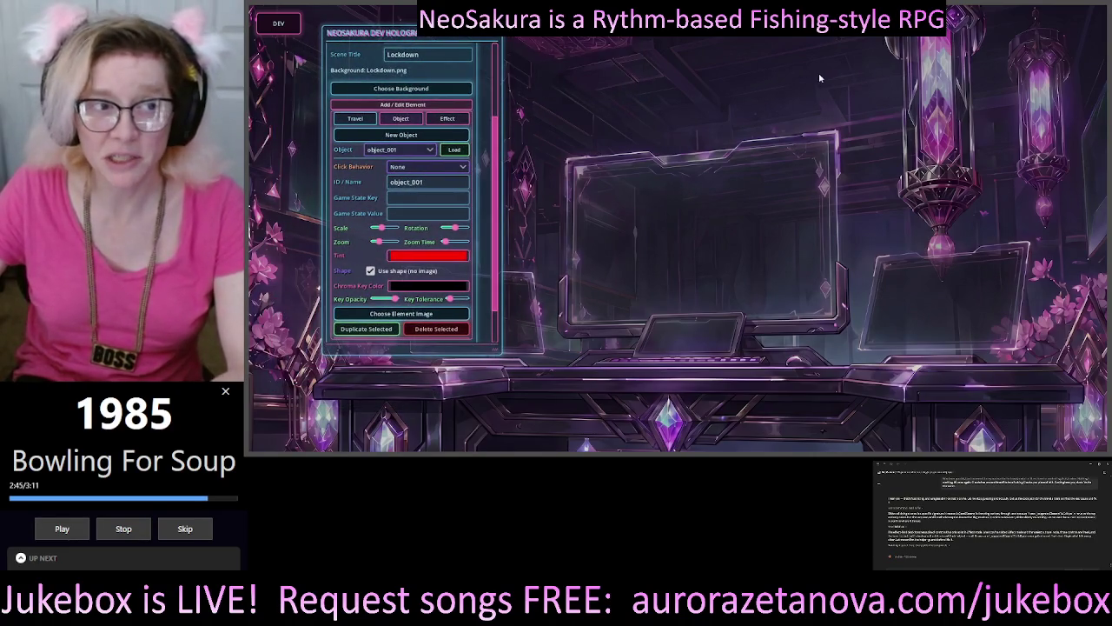
mouse_move(466, 36)
mouse_down()
mouse_move(471, 61)
mouse_move(409, 89)
mouse_up()
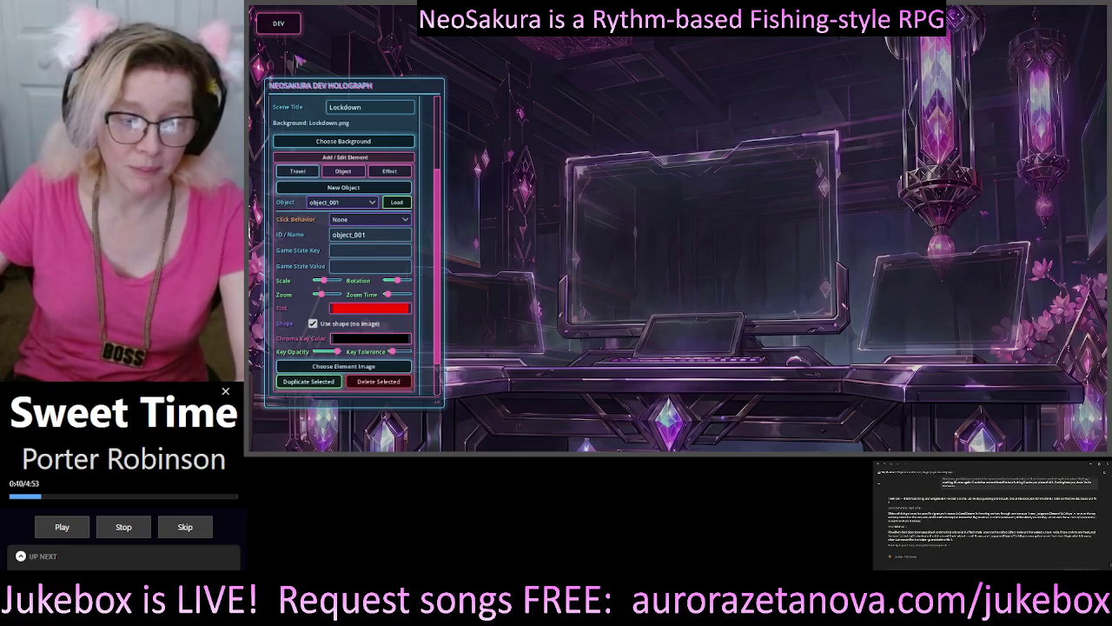
Scroll the dev holograph panel down and close the running NeoSakura game window
scroll(448, 252, down, 3)
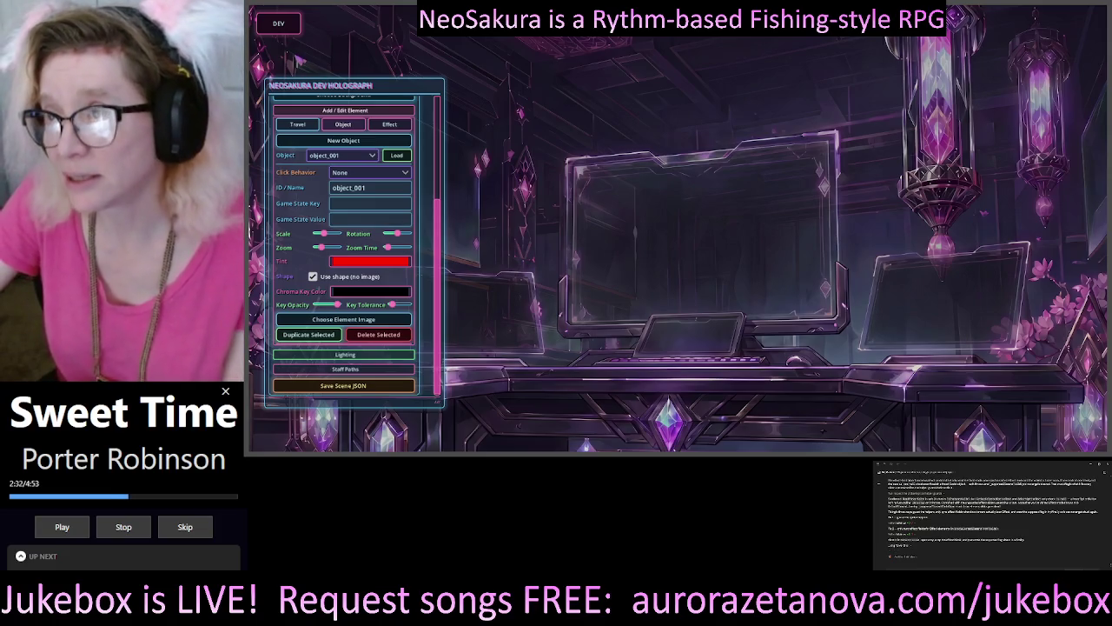
click(1096, 17)
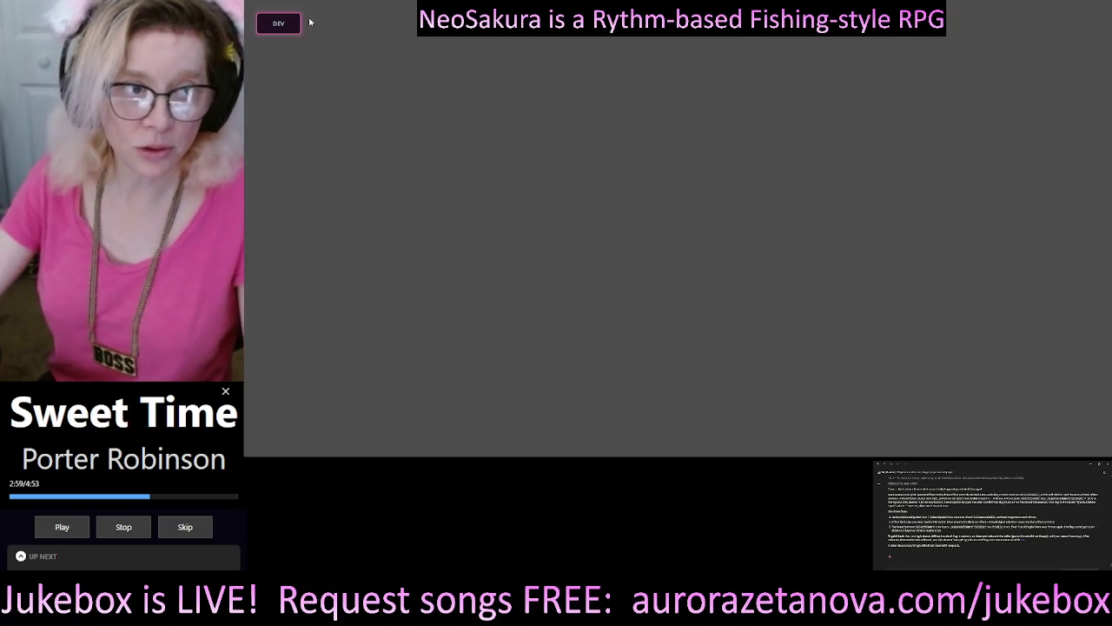
In the DEV panel's Scene Editor, pick Lockdown_v1 from the Scene list and load it
click(288, 23)
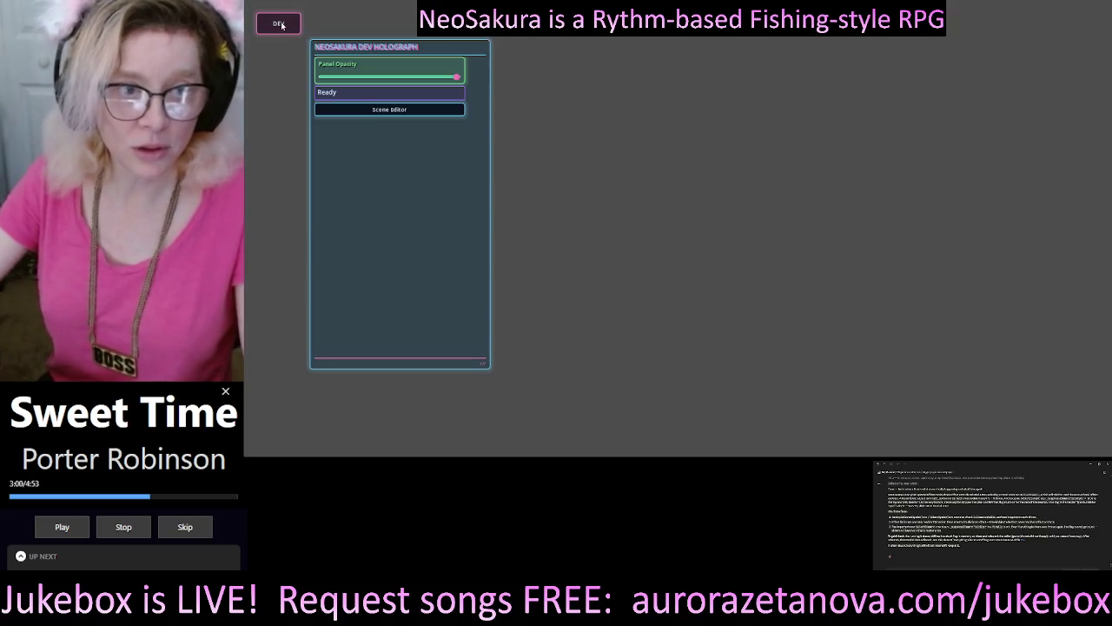
click(404, 111)
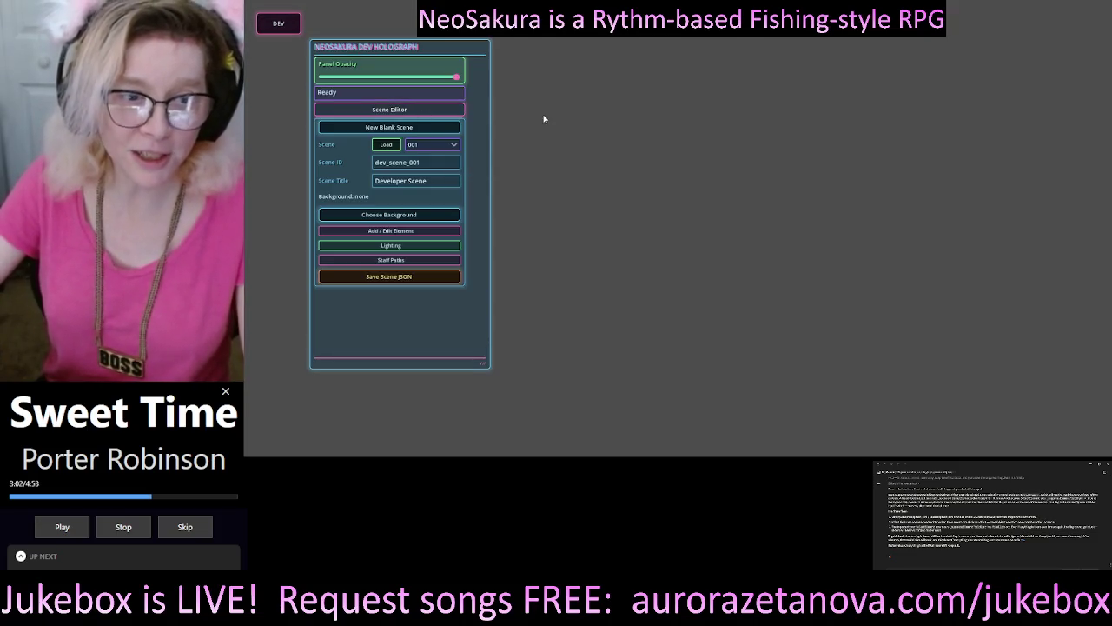
click(437, 141)
click(435, 183)
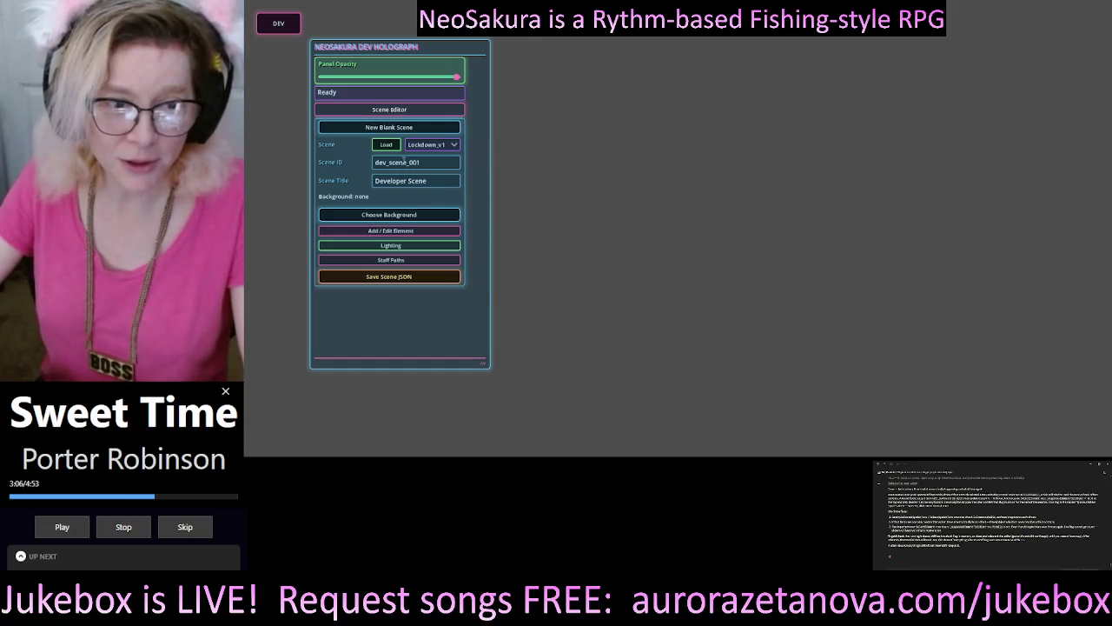
click(386, 145)
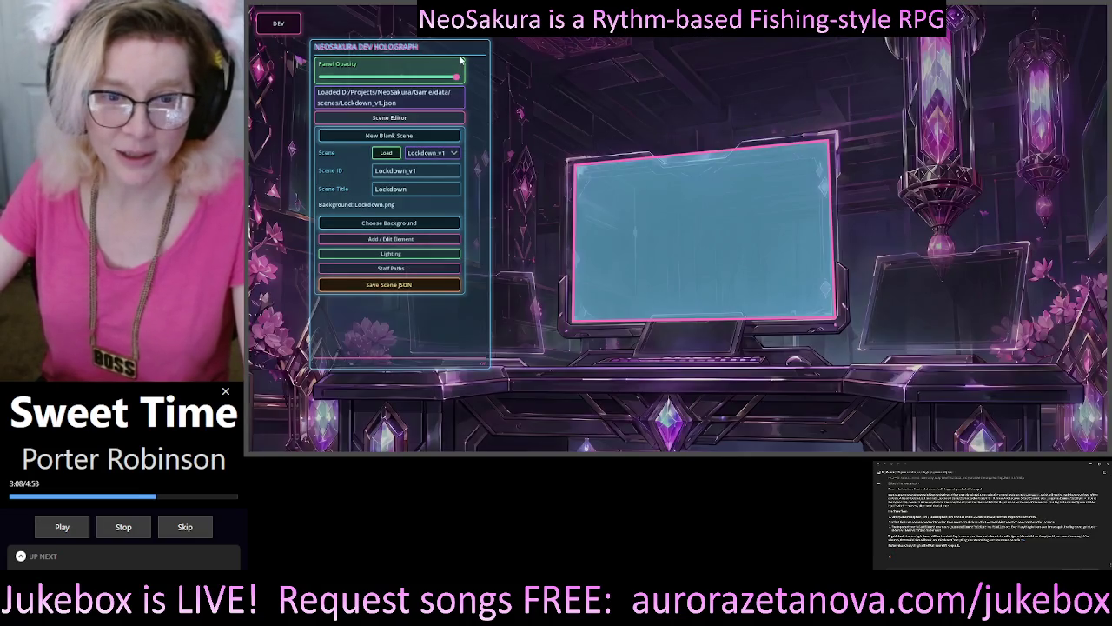
Reposition the dev holograph panel, then hide and reshow it
drag(422, 50, 364, 130)
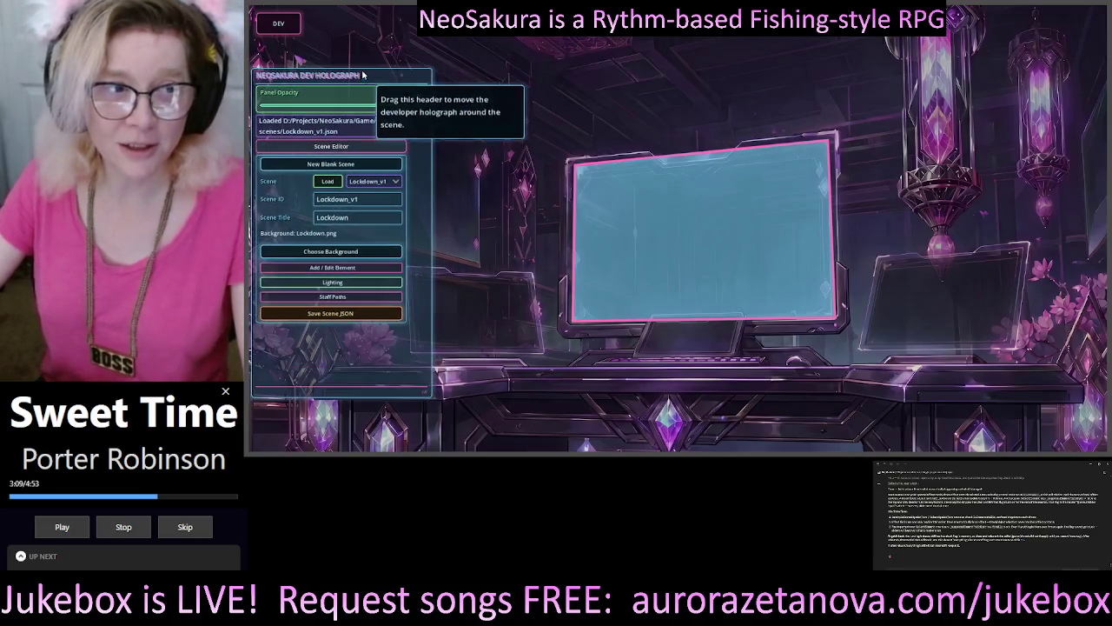
click(278, 23)
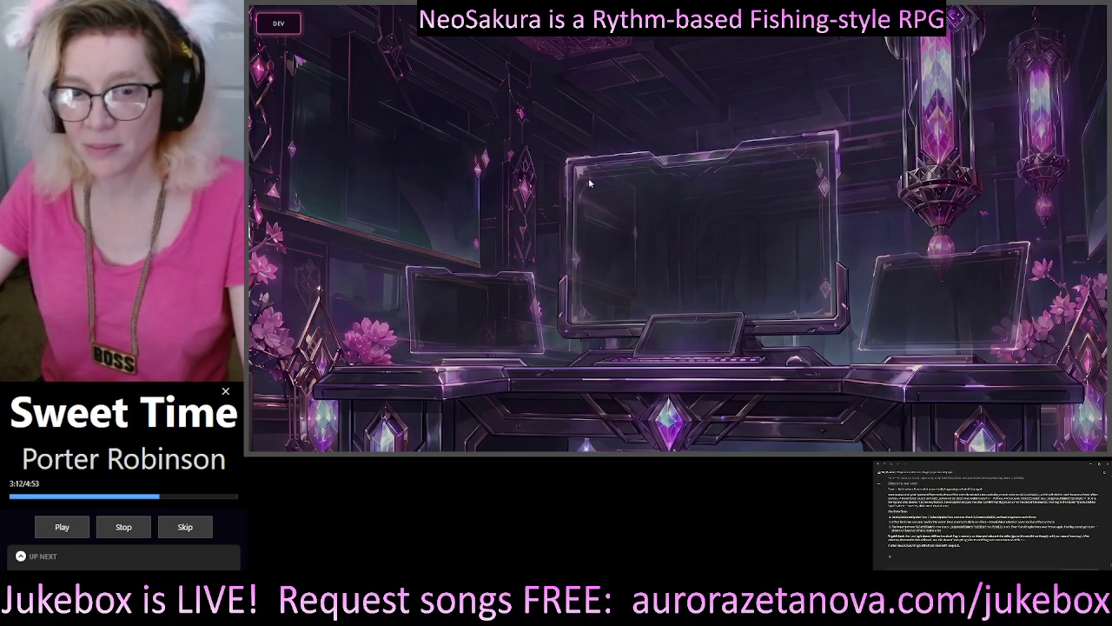
click(278, 23)
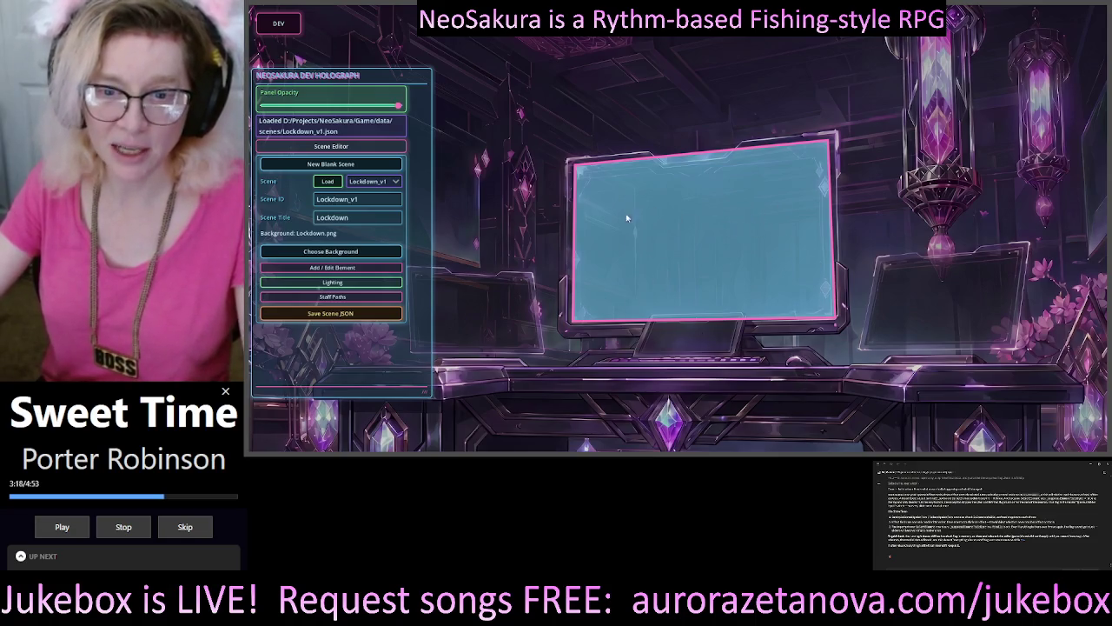
Fit the cyan quad's four corners onto the central monitor's screen edges
click(718, 298)
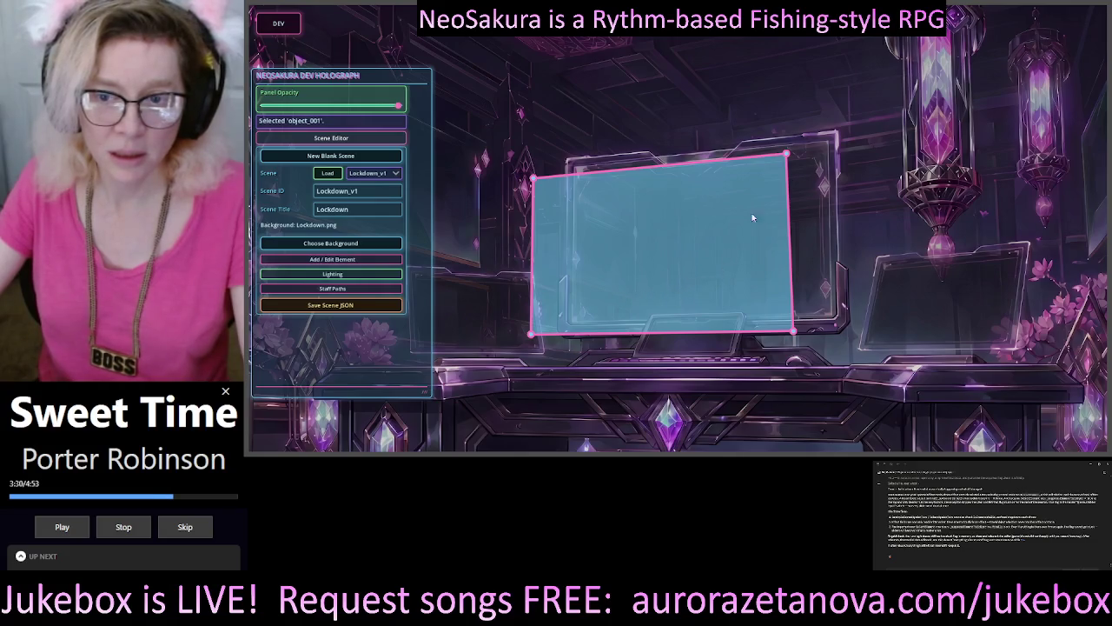
mouse_move(787, 154)
mouse_down()
mouse_move(836, 146)
mouse_move(820, 181)
mouse_move(745, 229)
mouse_move(781, 216)
mouse_move(832, 143)
mouse_up()
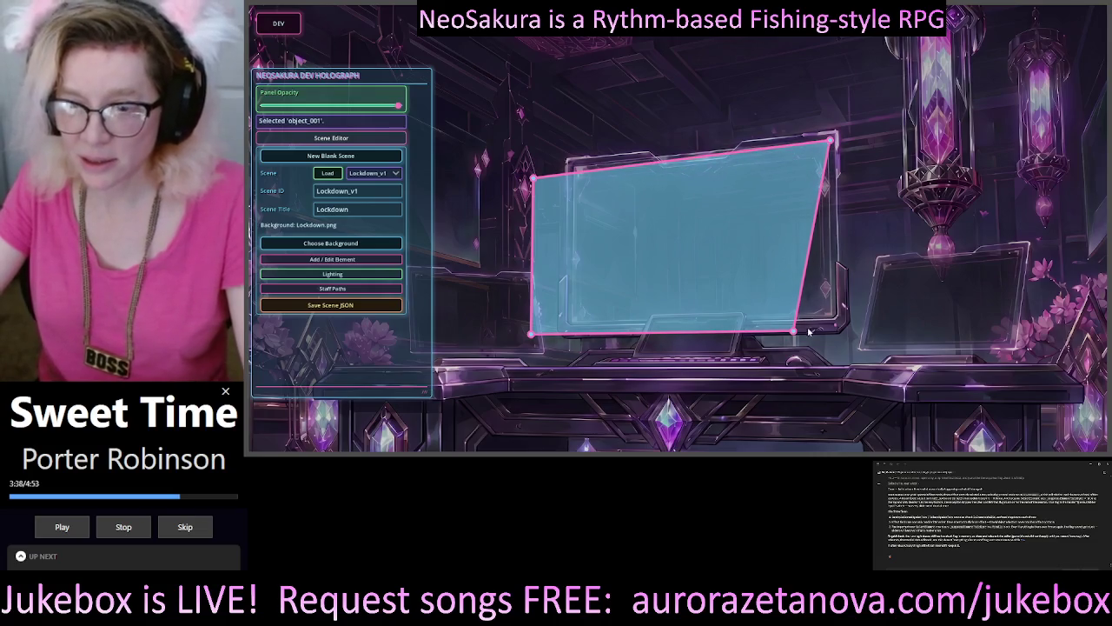
drag(795, 335, 835, 318)
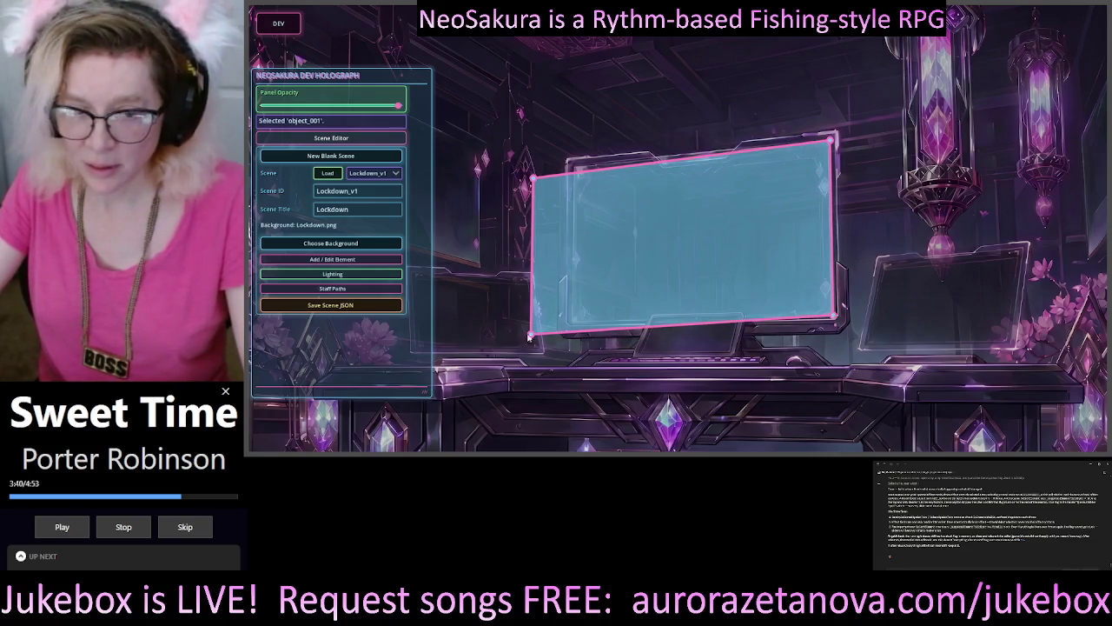
drag(530, 337, 574, 327)
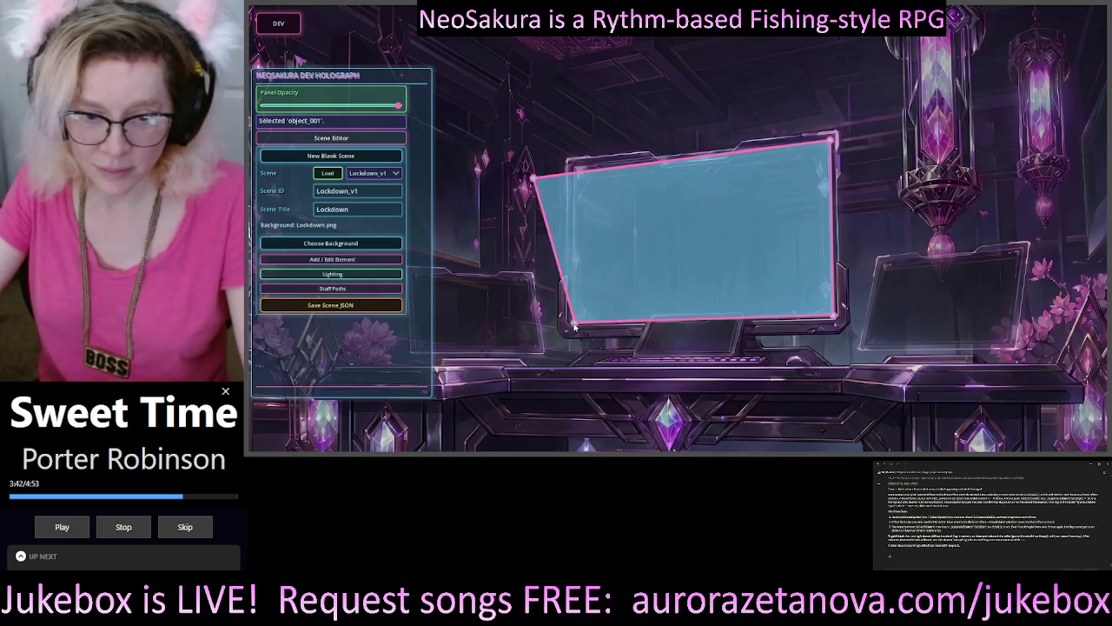
drag(534, 180, 579, 169)
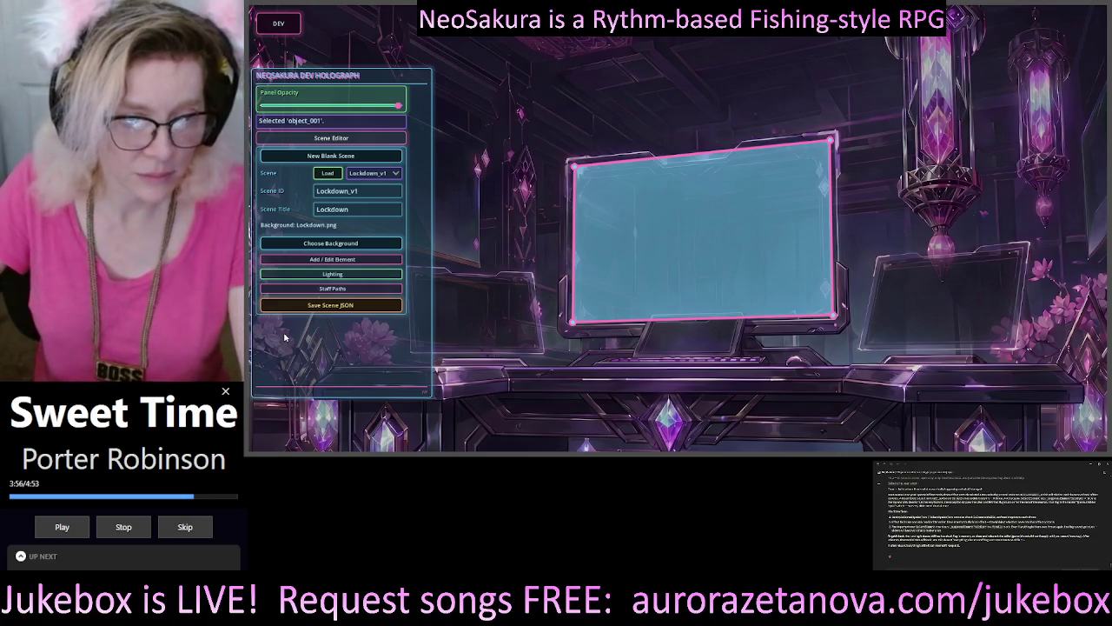
Expand Add / Edit Element to show object_001's editing fields and scroll through them
click(339, 260)
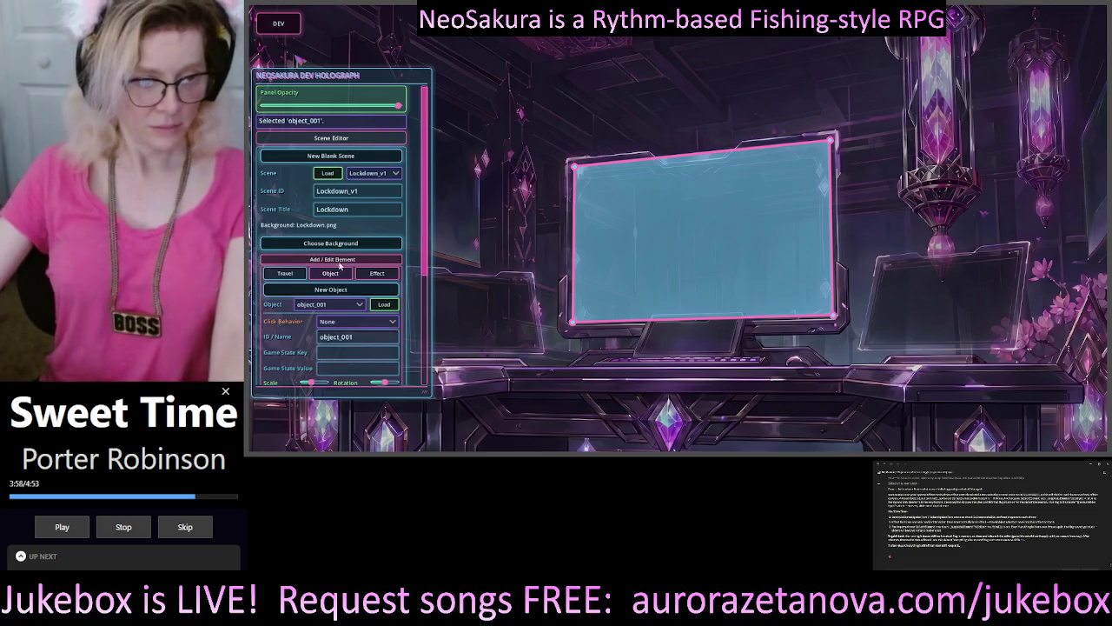
drag(426, 222, 442, 313)
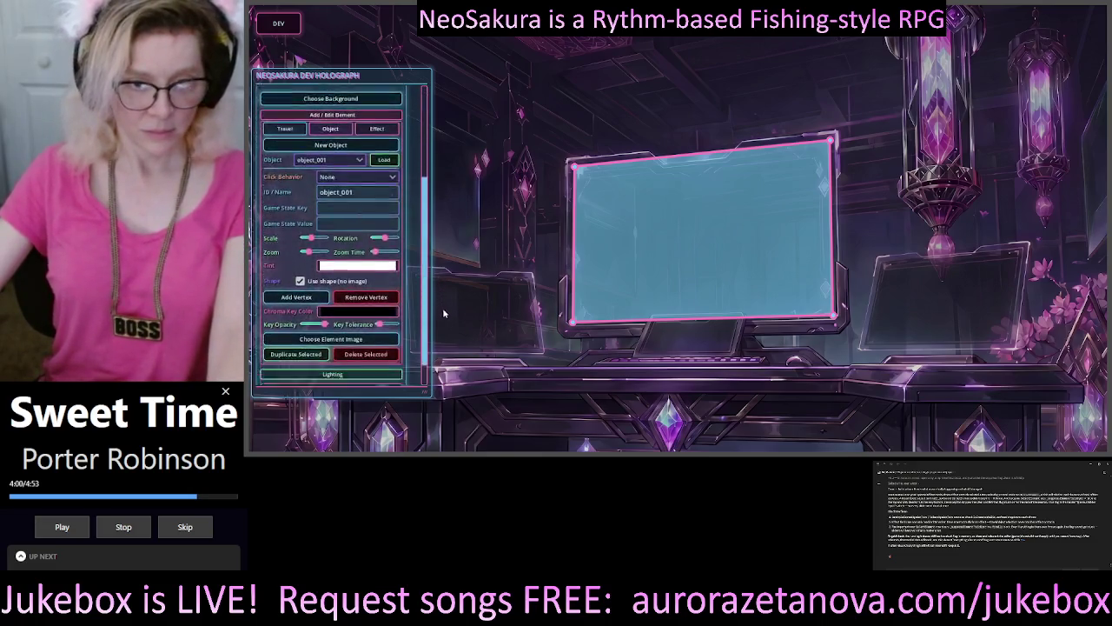
scroll(339, 170, down, 1)
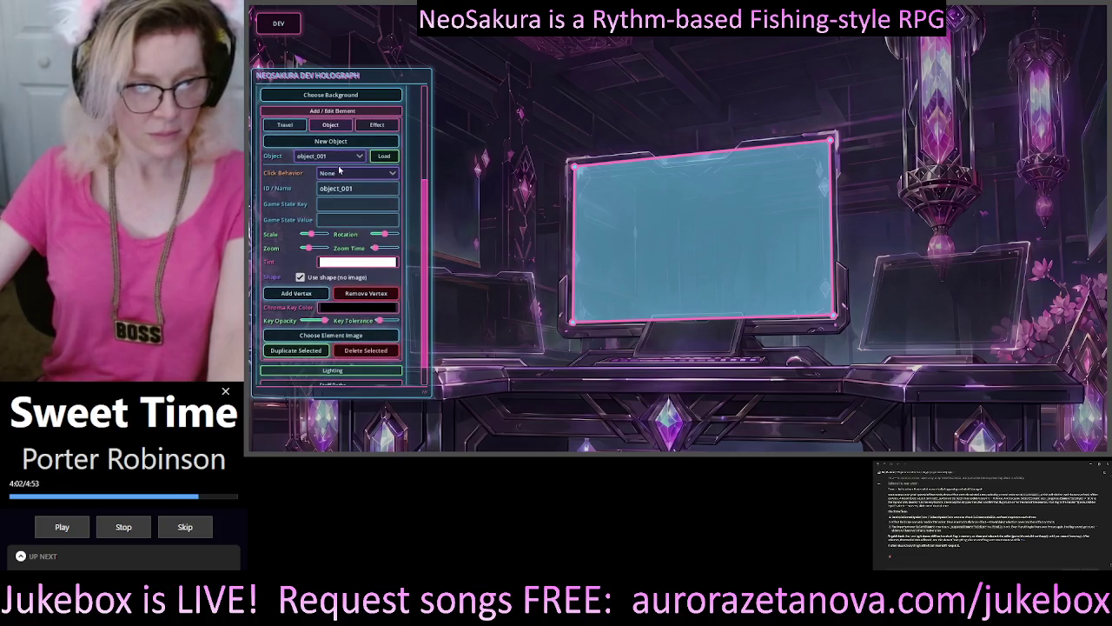
Create object_002 and drag its four vertices onto the right monitor's screen corners
click(331, 140)
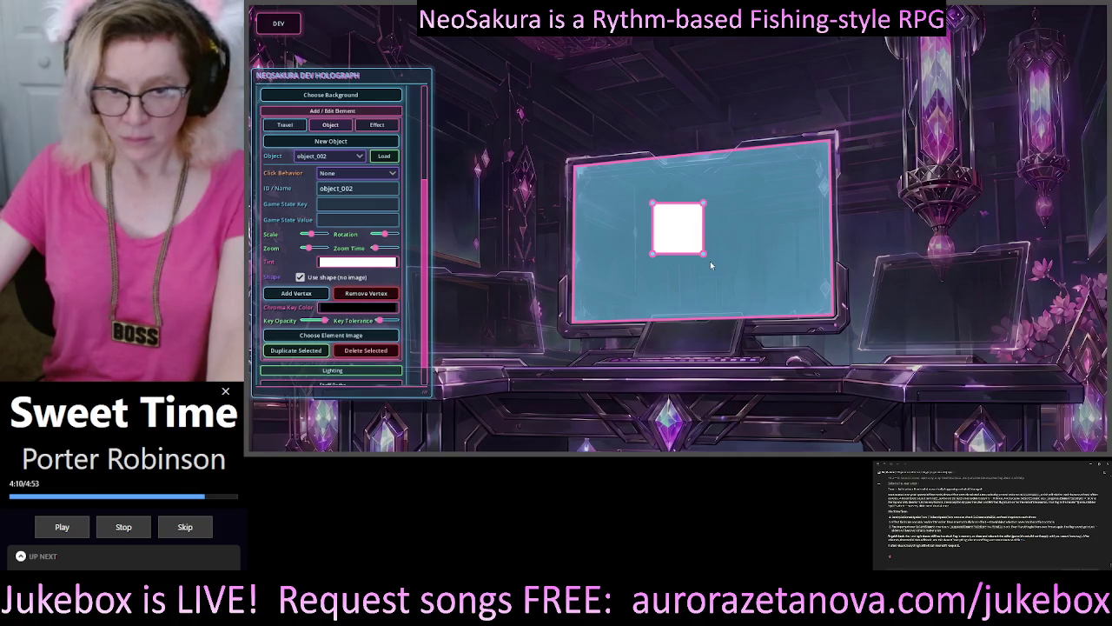
mouse_move(705, 256)
mouse_down()
mouse_move(869, 273)
mouse_move(988, 318)
mouse_move(1012, 346)
mouse_up()
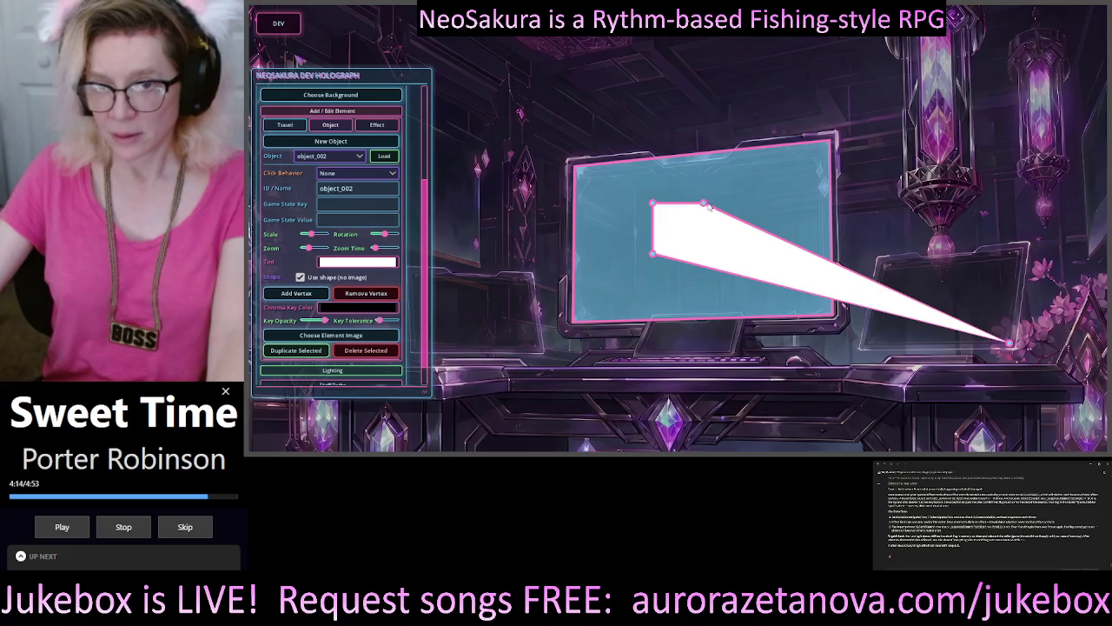
mouse_move(708, 206)
mouse_down()
mouse_move(1068, 281)
mouse_move(1017, 278)
mouse_move(1022, 249)
mouse_up()
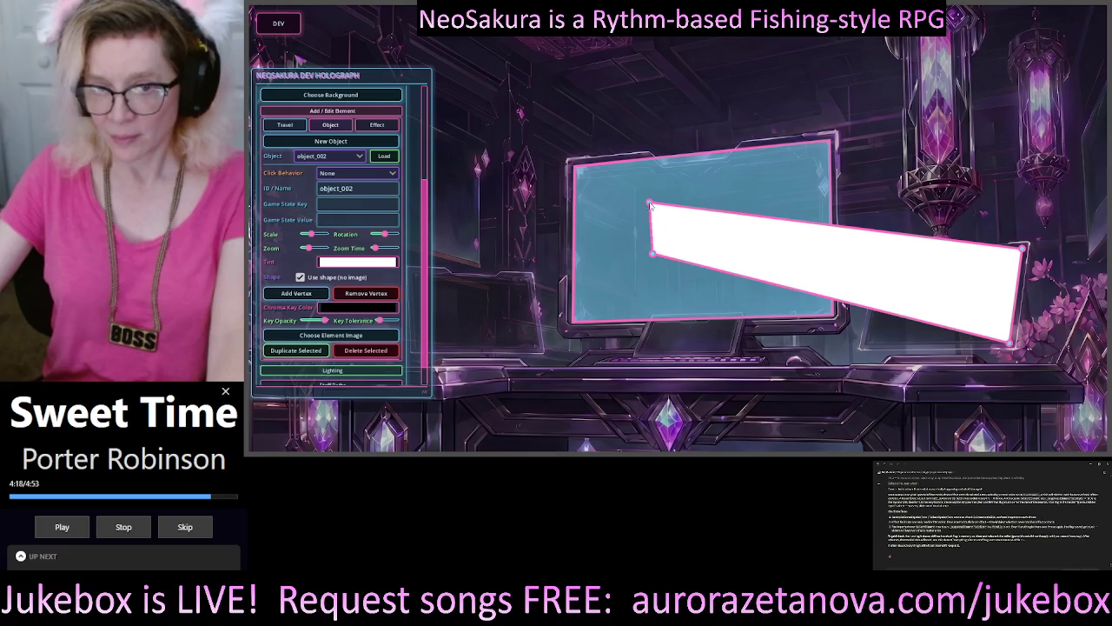
mouse_move(650, 205)
mouse_down()
mouse_move(999, 365)
mouse_move(982, 335)
mouse_move(940, 355)
mouse_move(884, 266)
mouse_up()
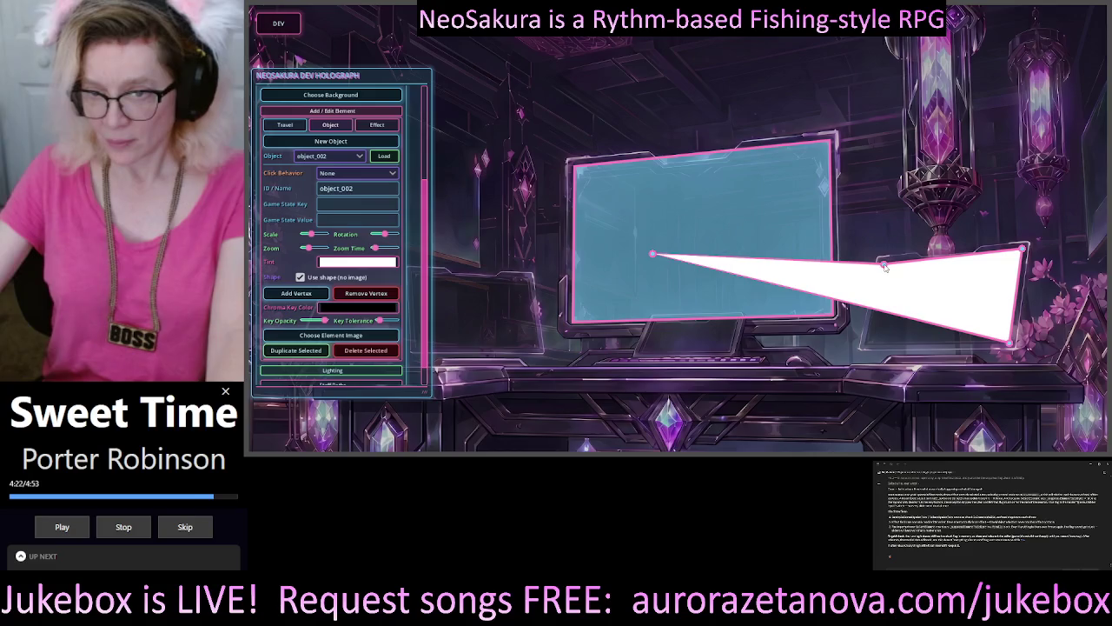
mouse_move(653, 255)
mouse_down()
mouse_move(895, 374)
mouse_move(865, 346)
mouse_up()
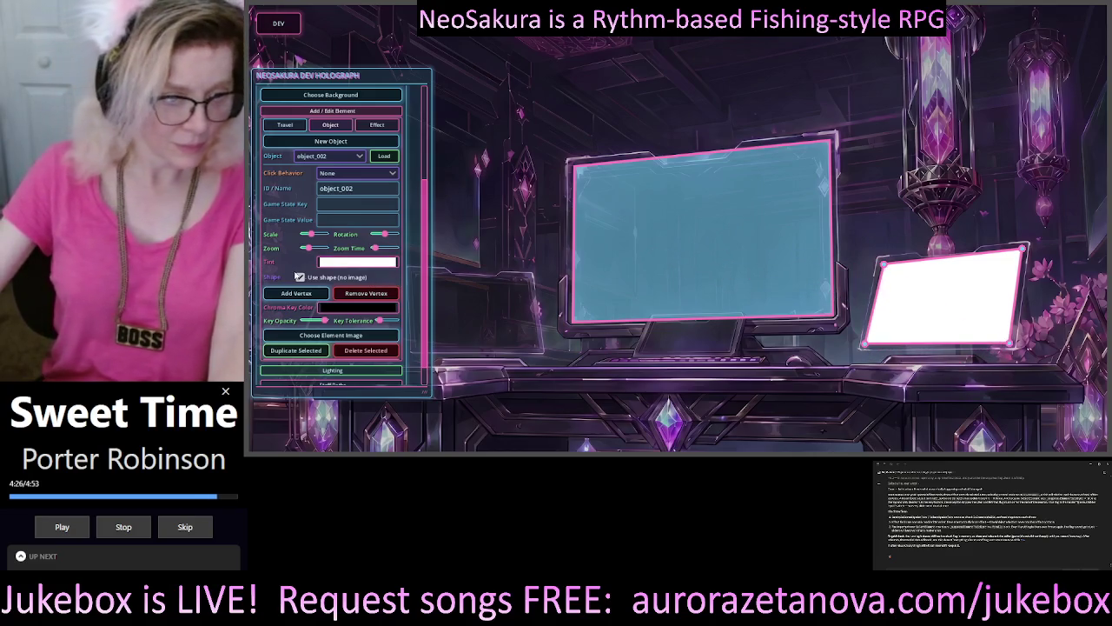
Try a mostly transparent grey 979797 tint on the overlay
click(325, 262)
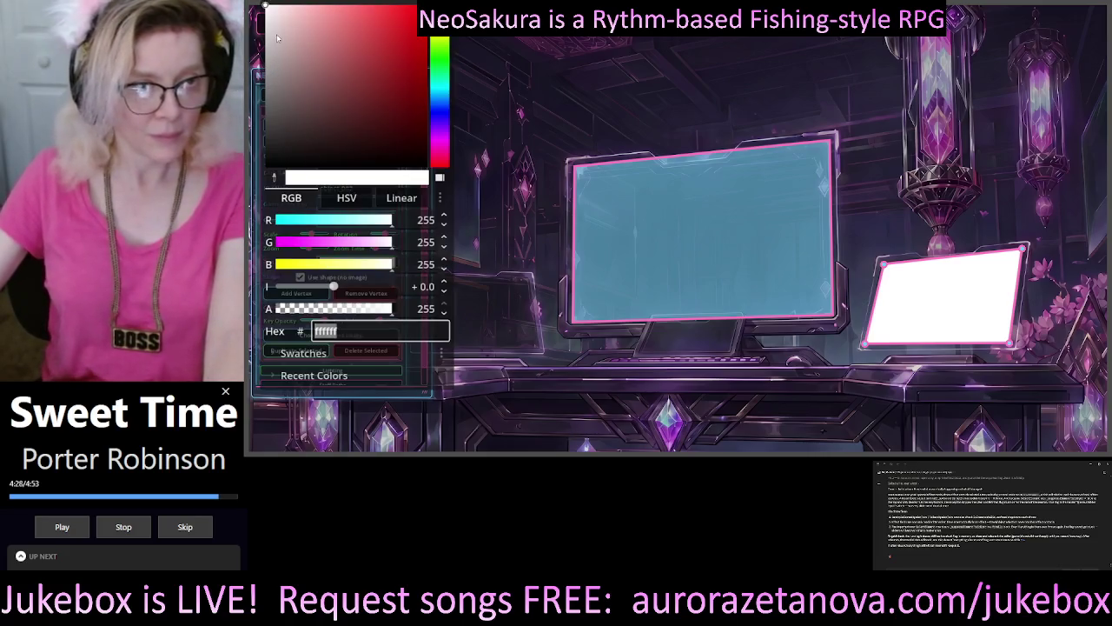
click(267, 72)
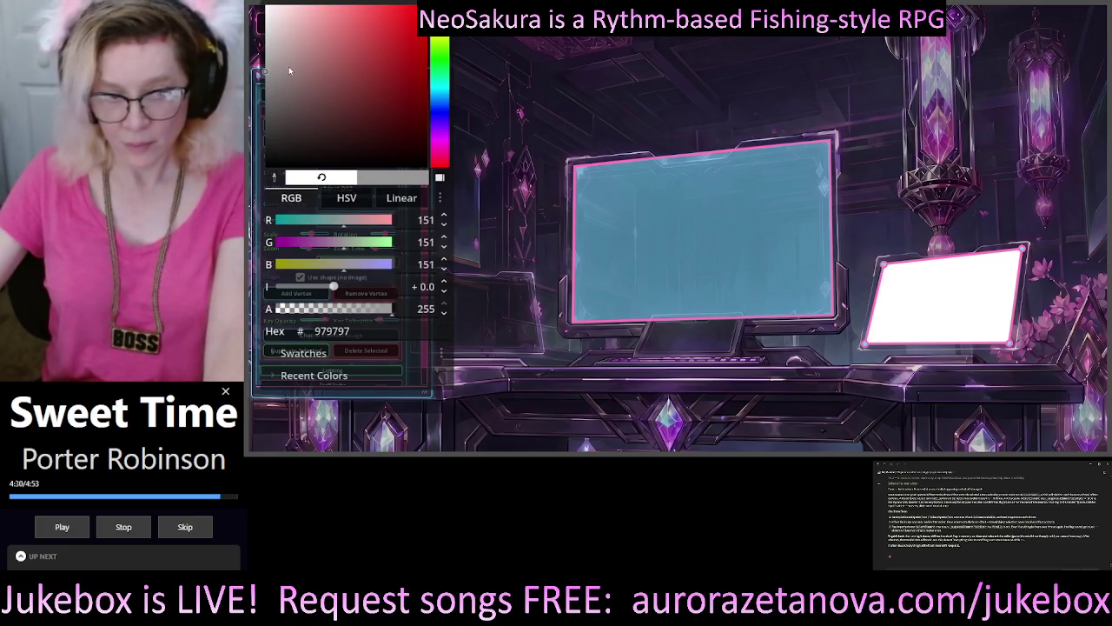
click(291, 309)
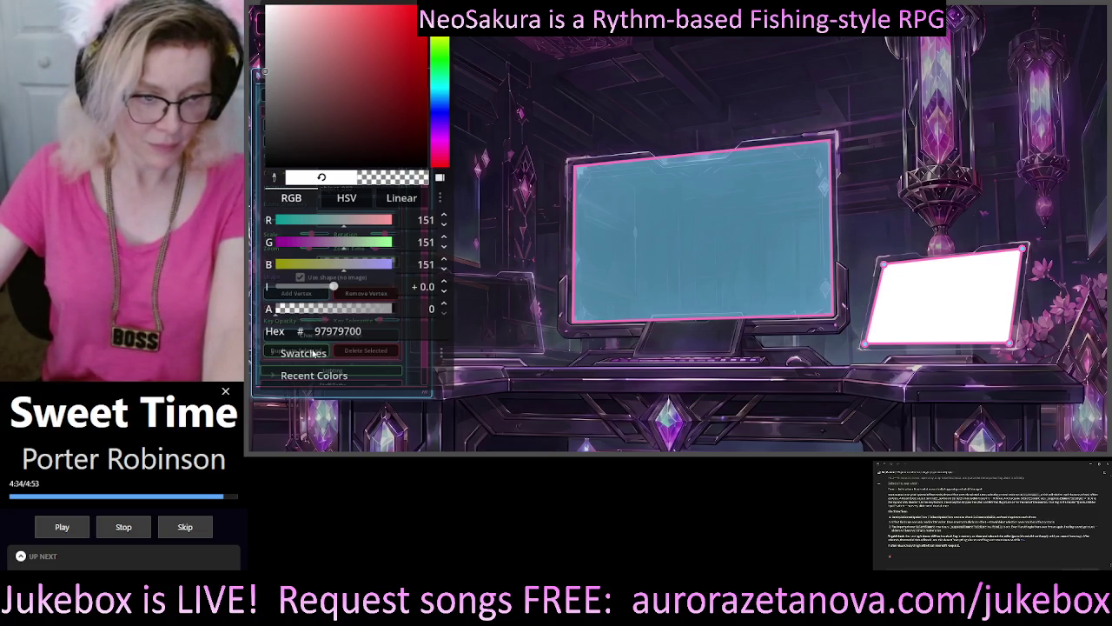
click(519, 315)
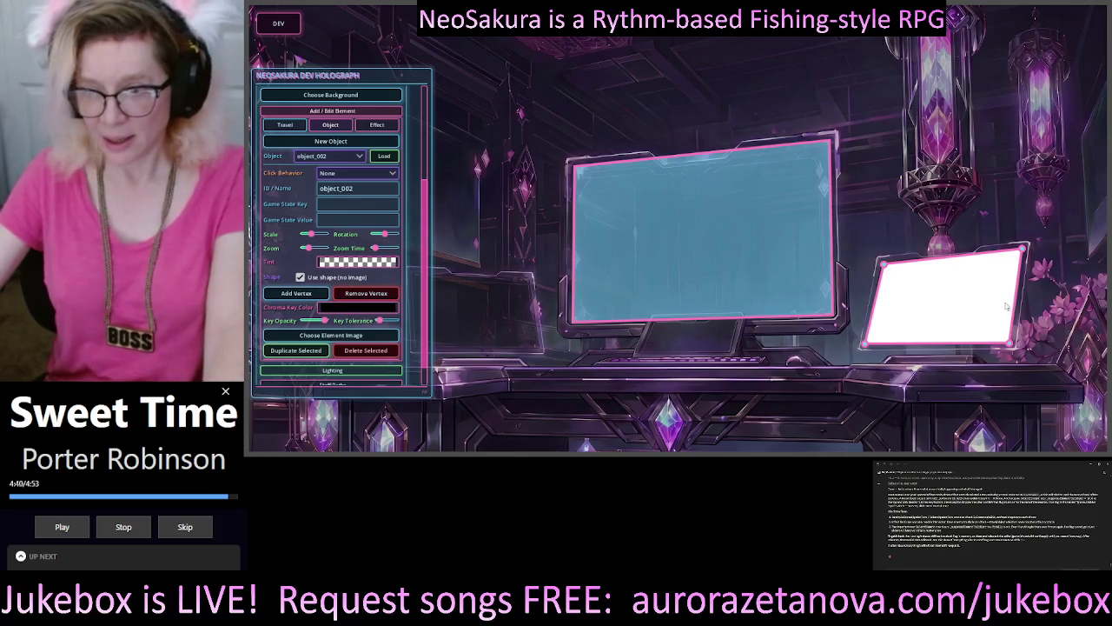
Change the tint to cyan 0, 185, 255 with boosted intensity and alpha 47
click(352, 262)
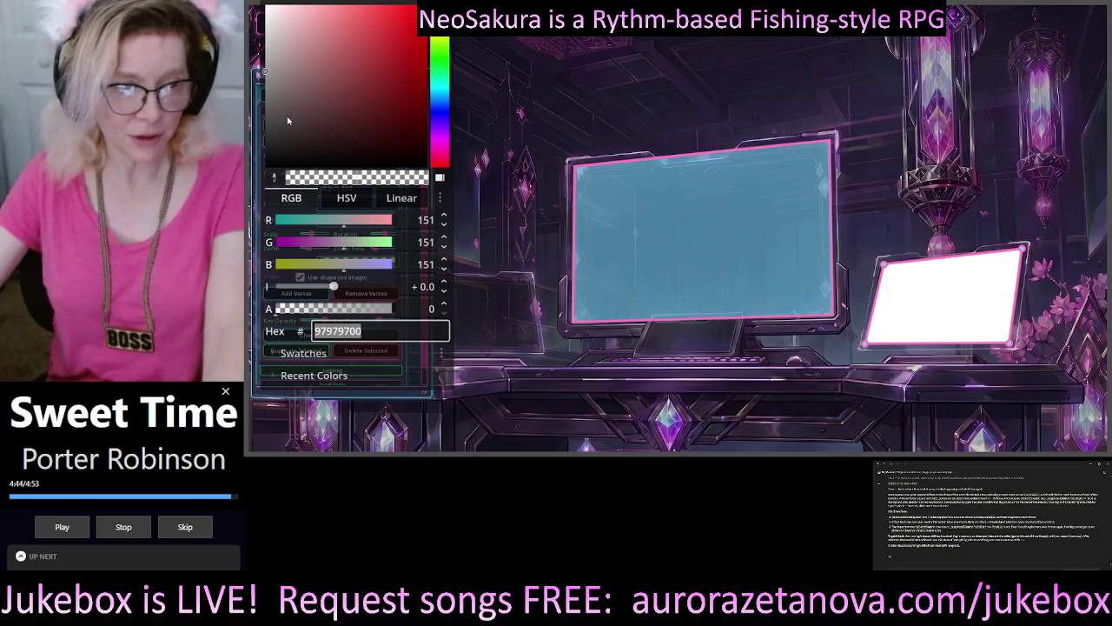
click(440, 87)
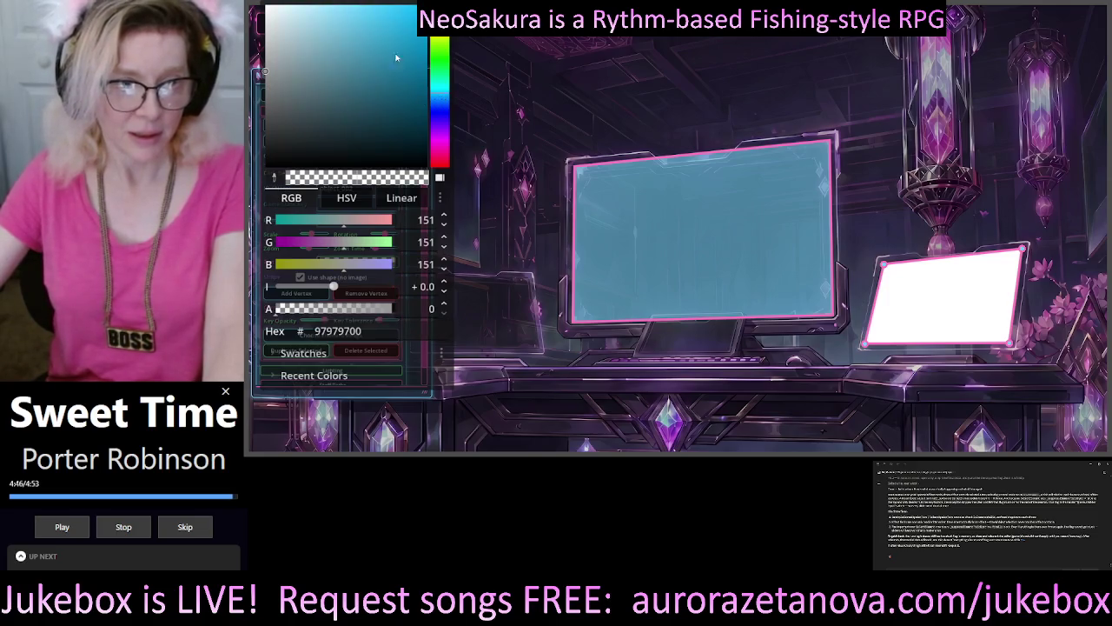
click(387, 56)
mouse_move(380, 60)
mouse_down()
mouse_move(276, 12)
mouse_move(347, 130)
mouse_move(385, 144)
mouse_move(426, 71)
mouse_move(427, 7)
mouse_up()
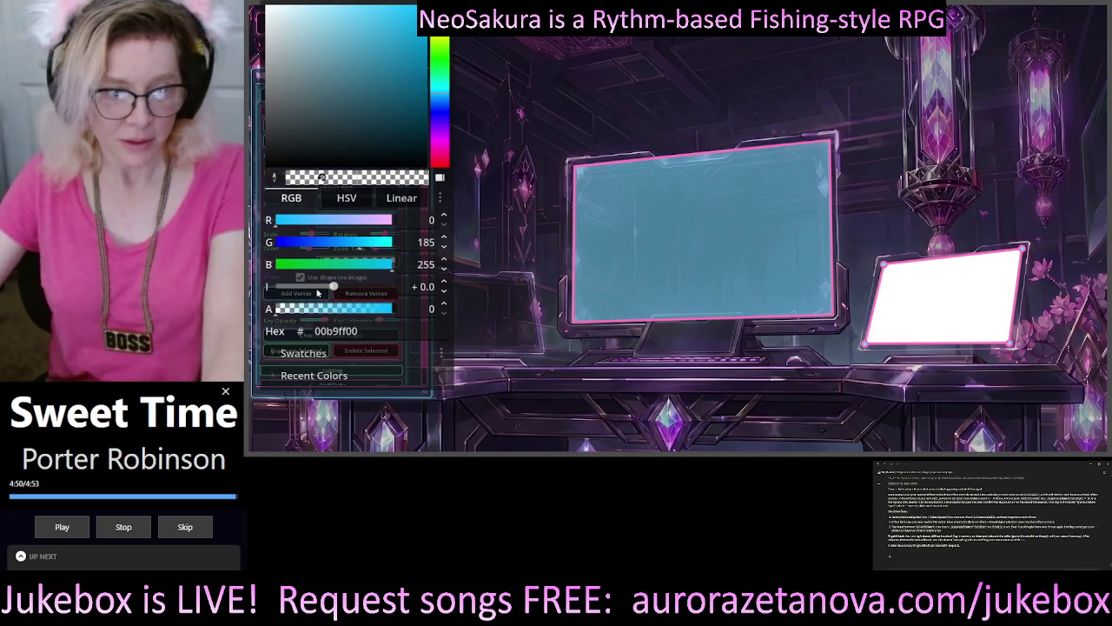
drag(333, 286, 336, 287)
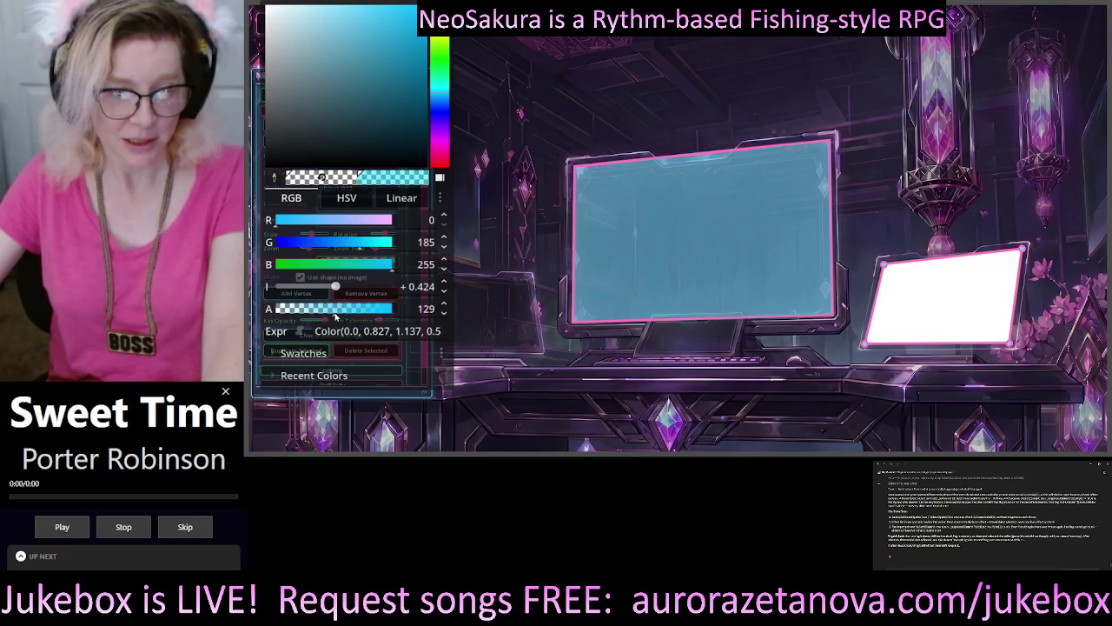
click(297, 309)
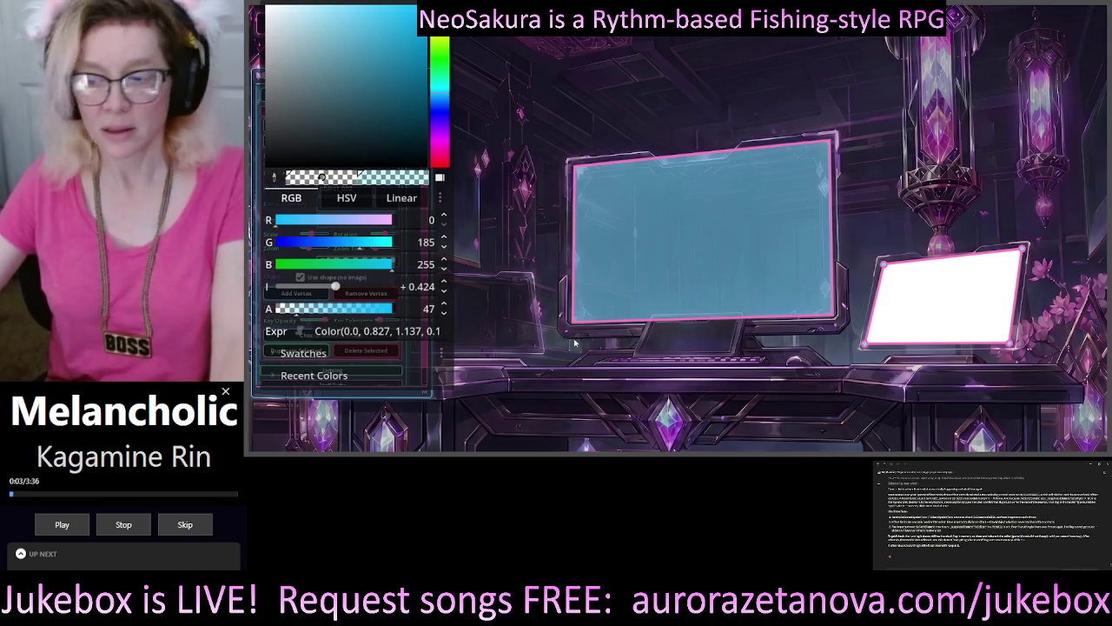
click(470, 181)
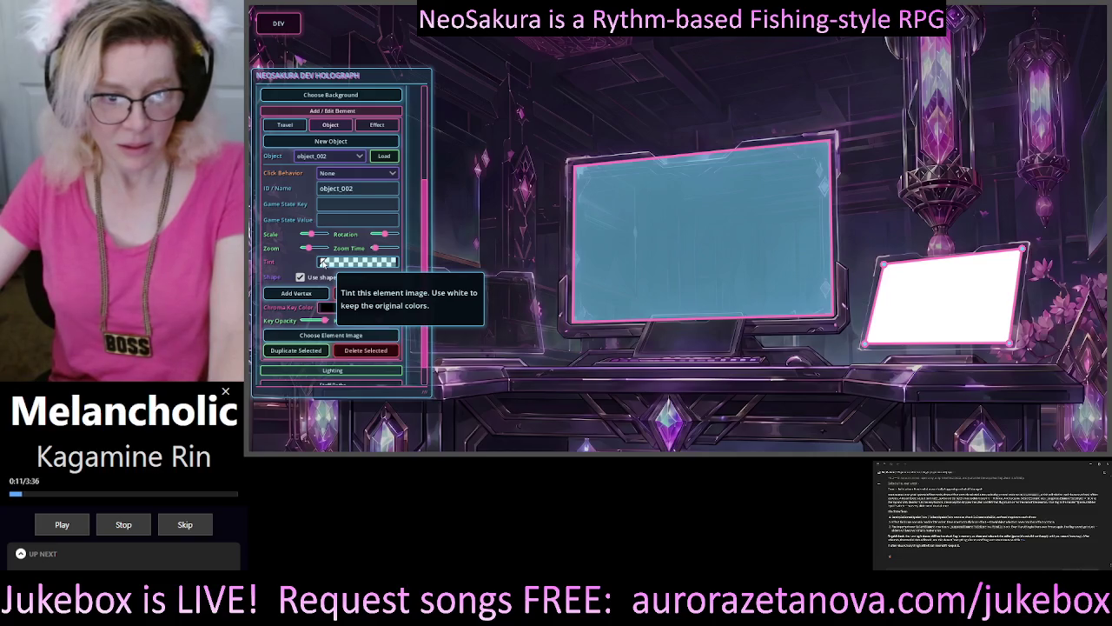
Apply the translucent cyan tint to the right screen and select object_002
click(321, 262)
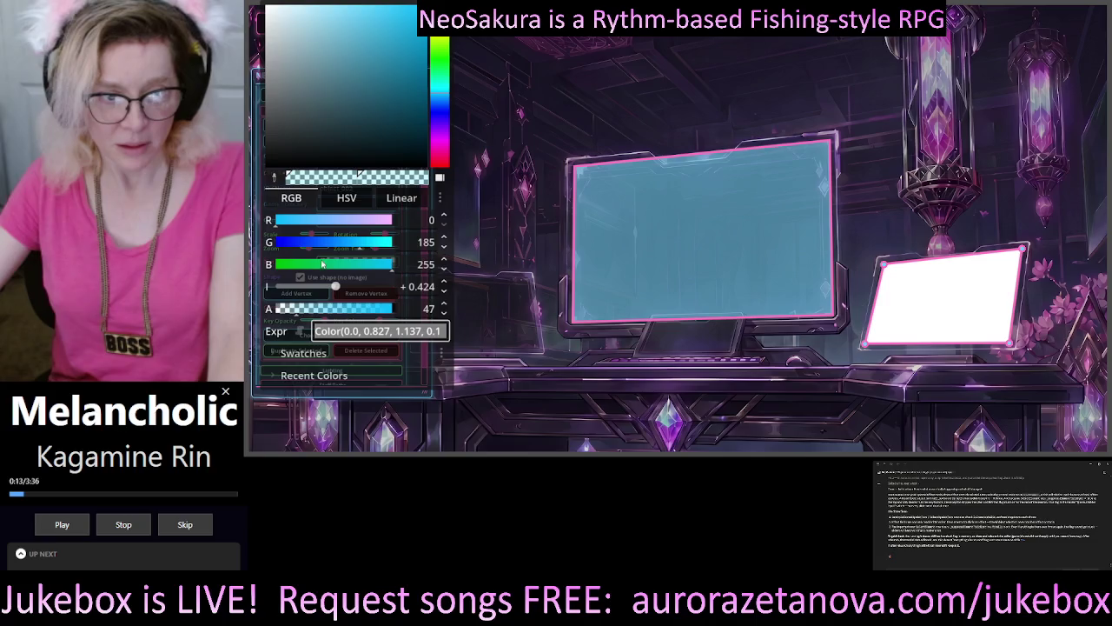
click(514, 157)
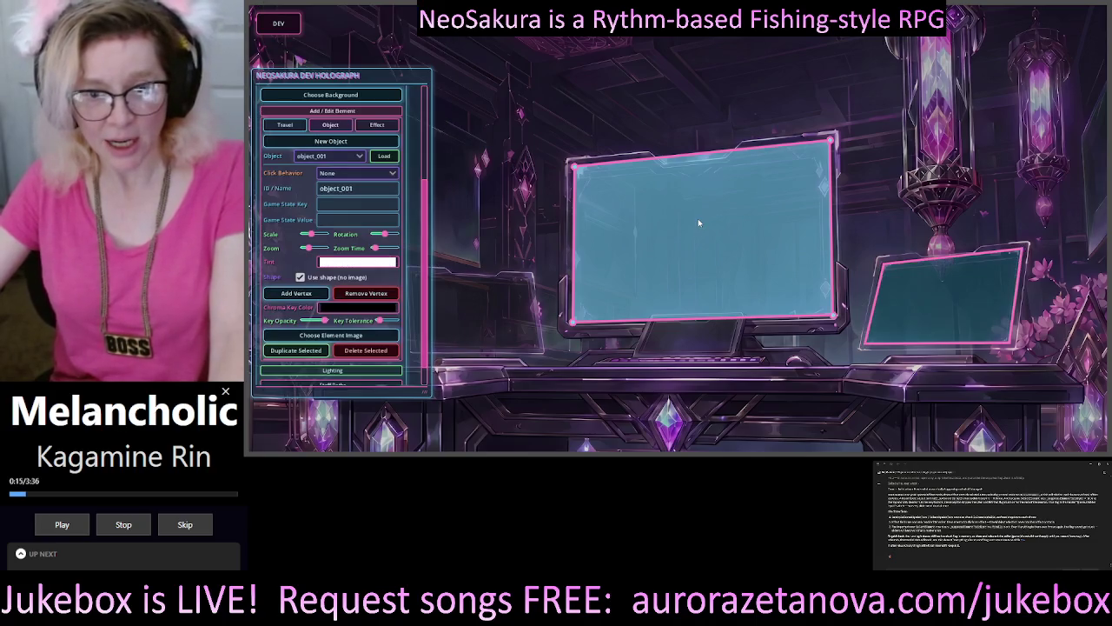
click(940, 295)
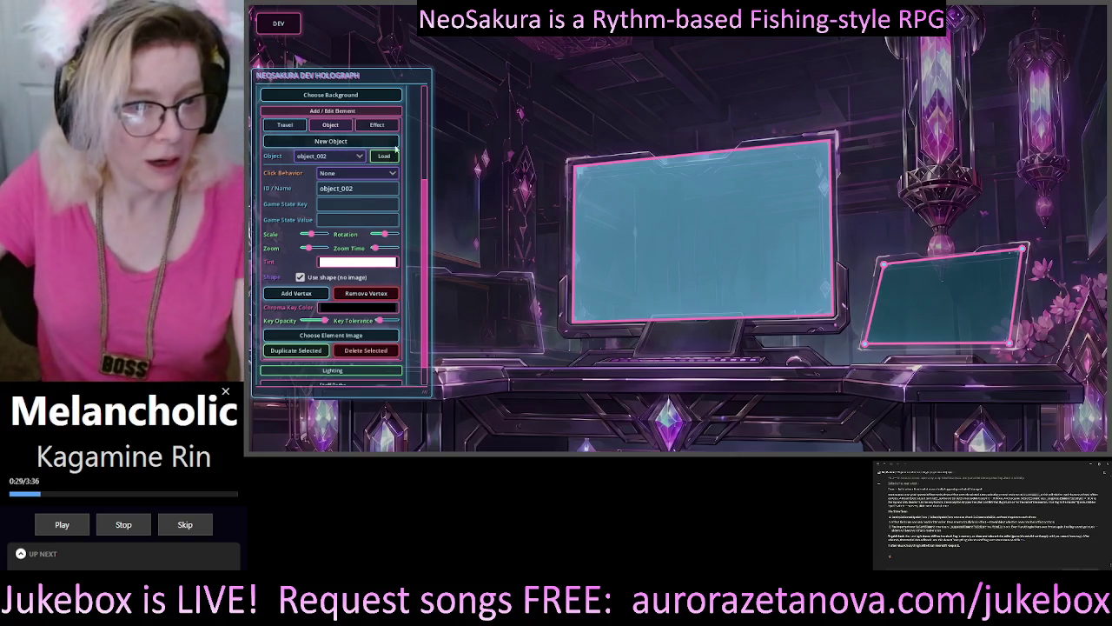
Create object_003 with 'Use shape (no image)' checked and move the panel off the screens
click(478, 170)
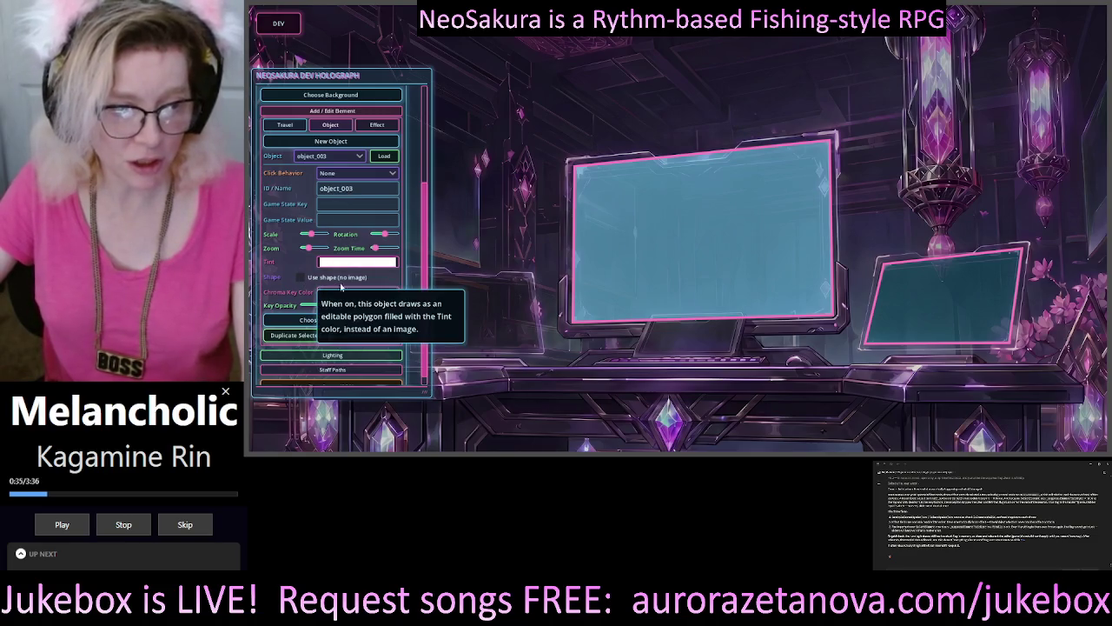
click(301, 278)
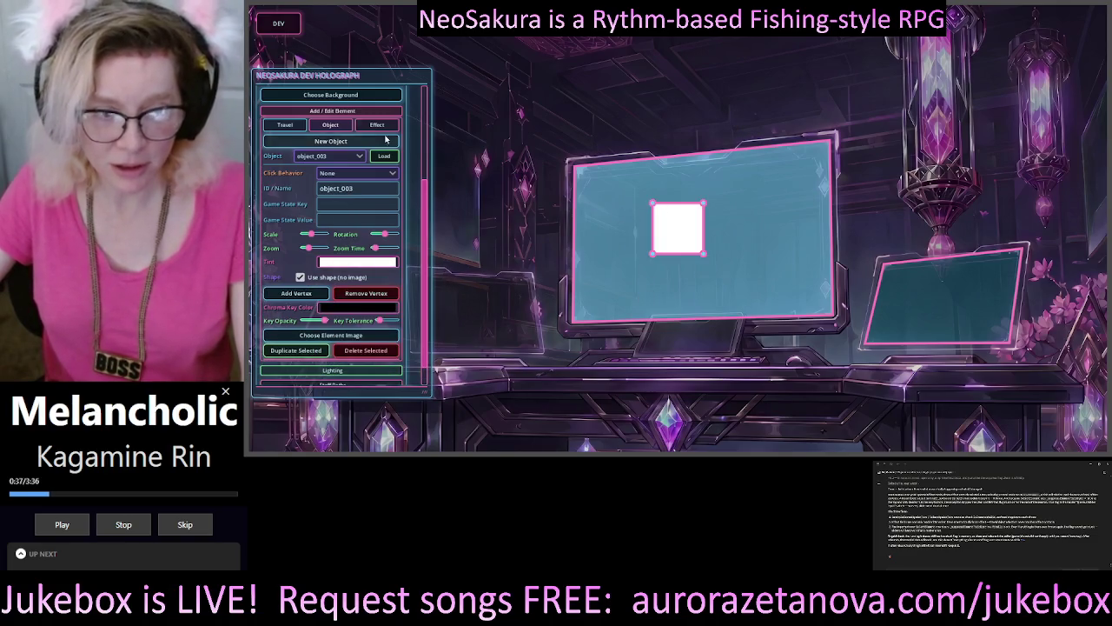
mouse_move(406, 78)
mouse_down()
mouse_move(300, 107)
mouse_move(304, 131)
mouse_up()
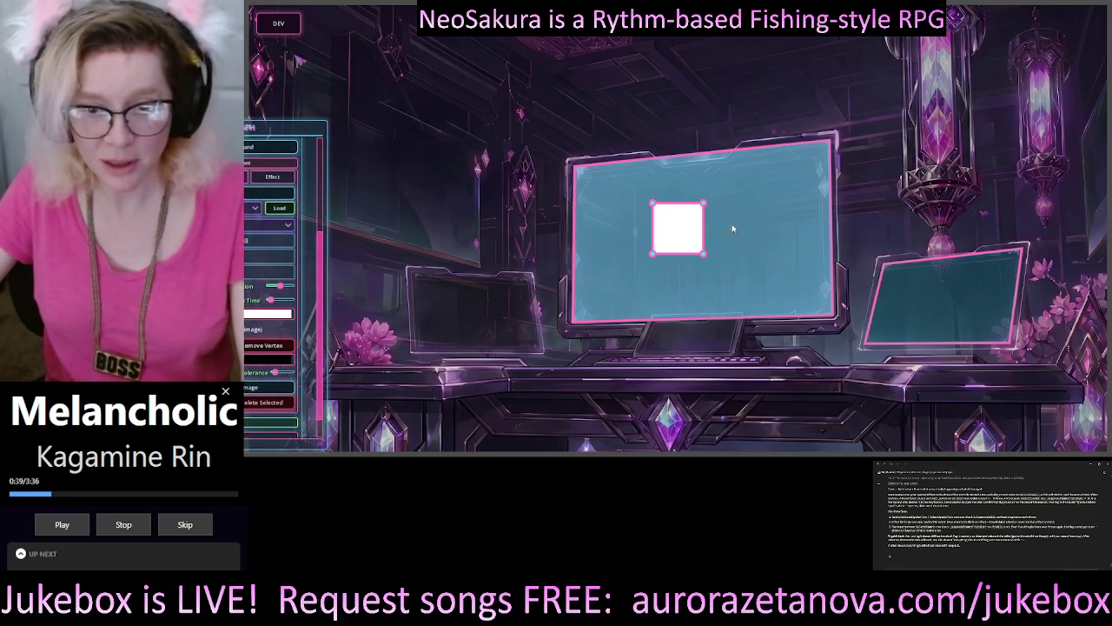
Drag object_003's four vertices onto the left monitor screen's corners, then toggle the dev panel
mouse_move(654, 255)
mouse_down()
mouse_move(412, 348)
mouse_move(484, 323)
mouse_move(434, 330)
mouse_move(417, 351)
mouse_up()
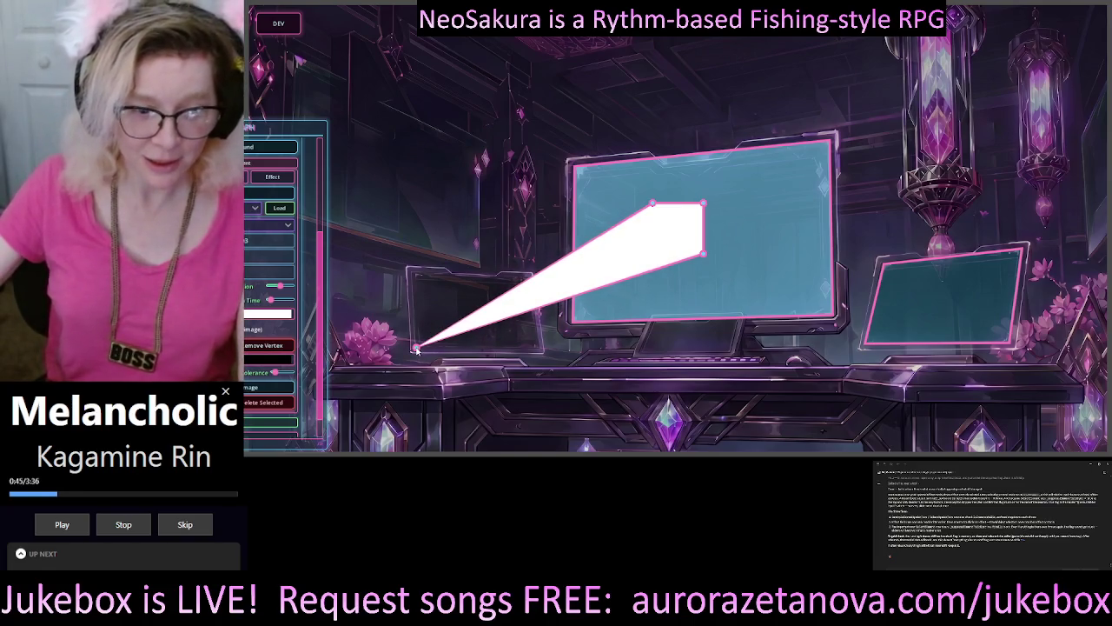
drag(655, 205, 415, 275)
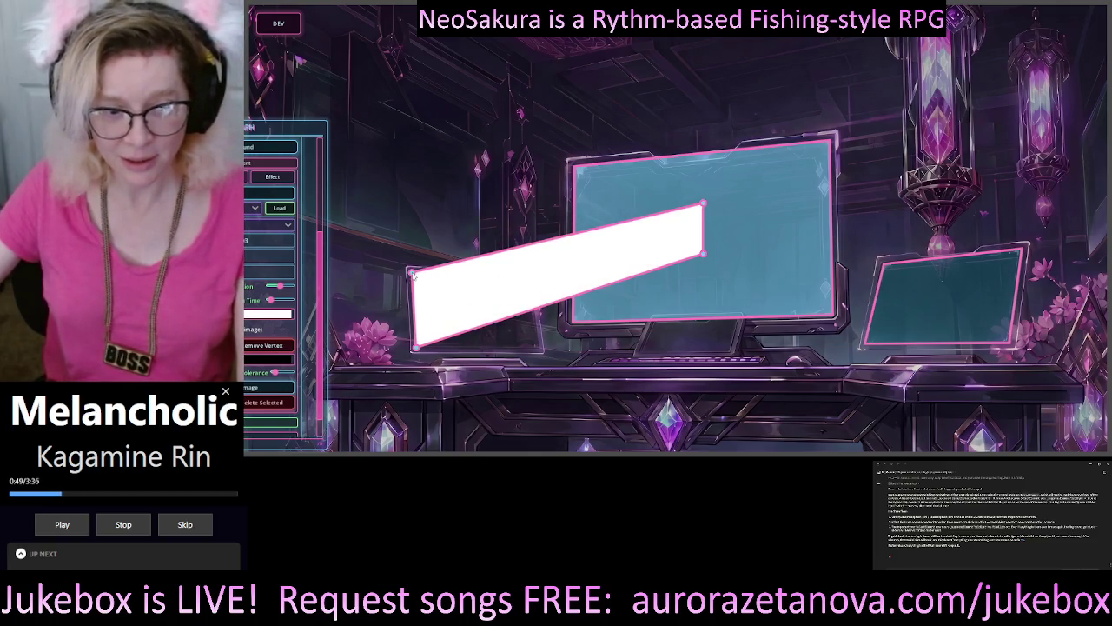
mouse_move(705, 257)
mouse_down()
mouse_move(556, 261)
mouse_move(539, 349)
mouse_up()
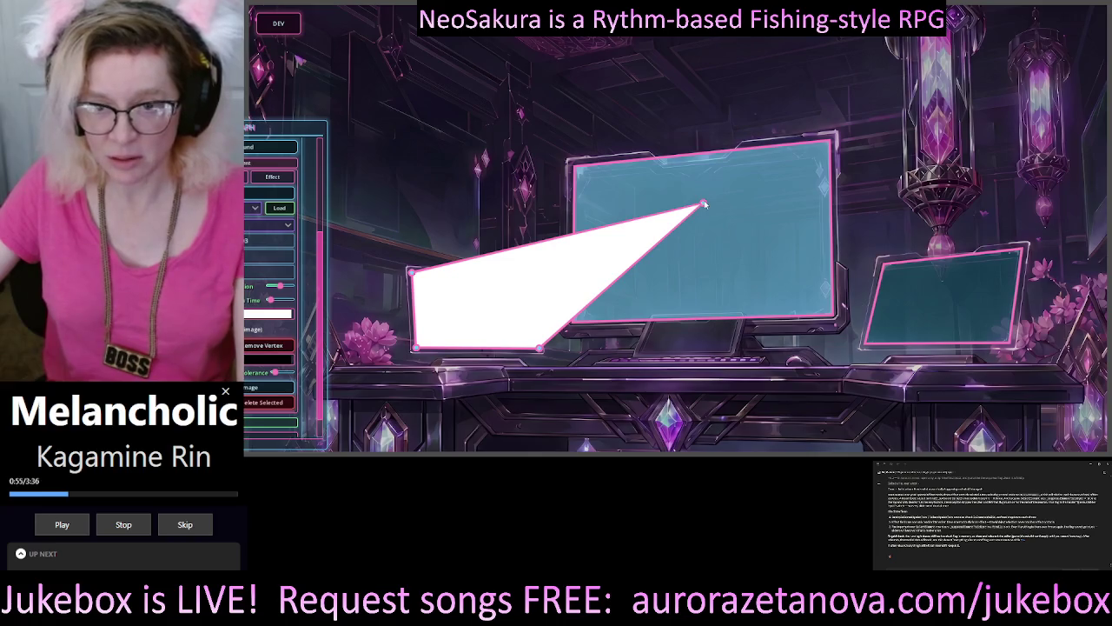
mouse_move(704, 205)
mouse_down()
mouse_move(526, 322)
mouse_move(523, 292)
mouse_up()
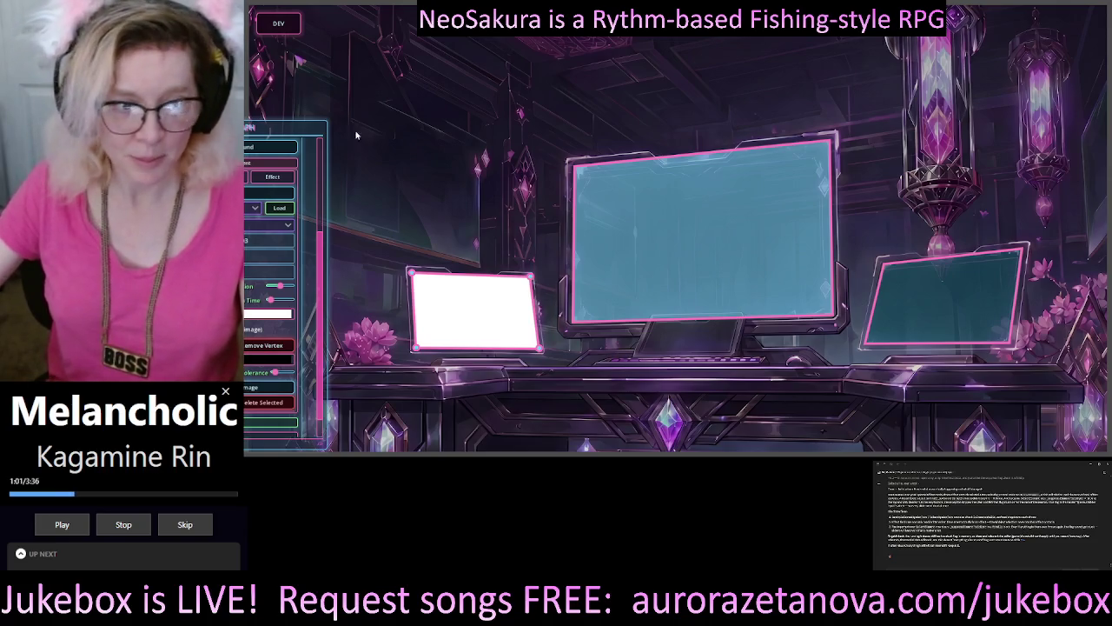
key(grave)
key(grave)
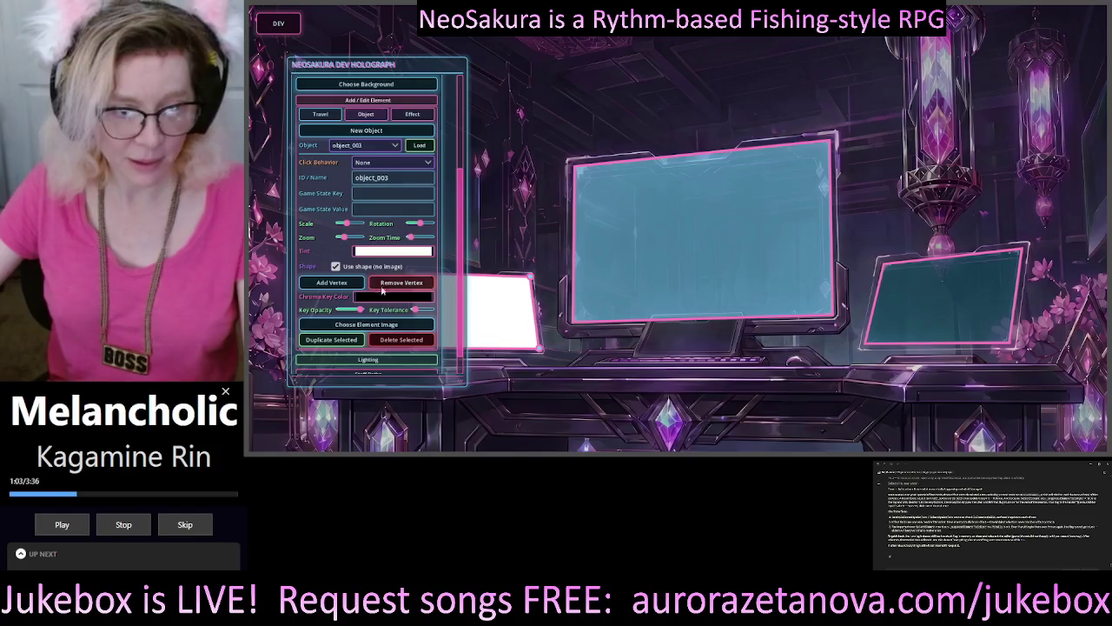
Tint object_003 cyan with R 51 and alpha 31 (hex 33ffff1f)
click(392, 251)
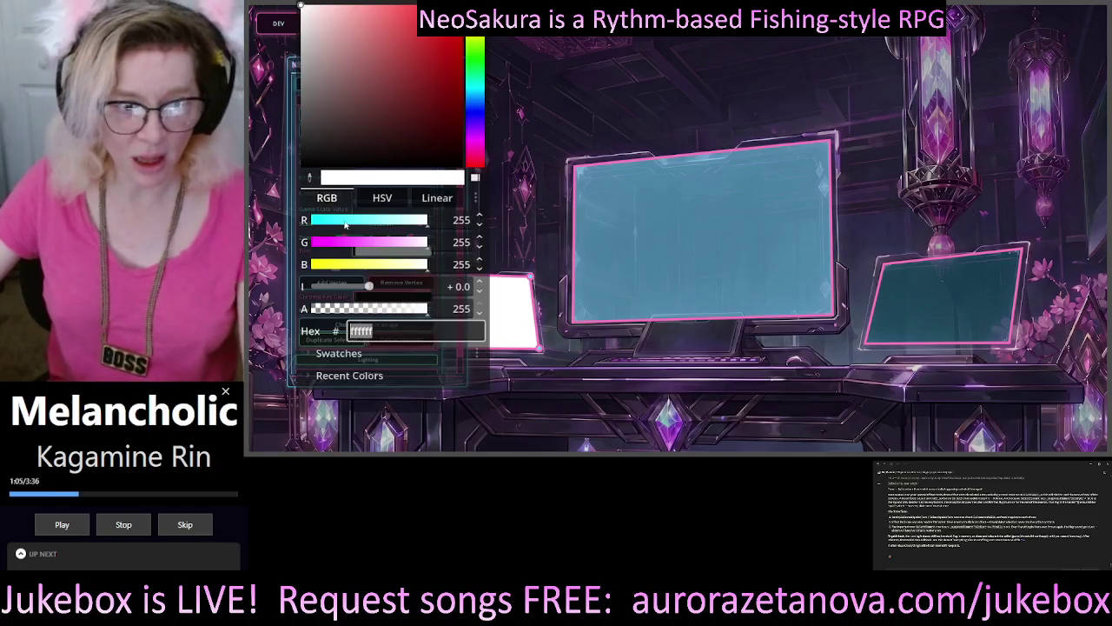
drag(345, 224, 335, 224)
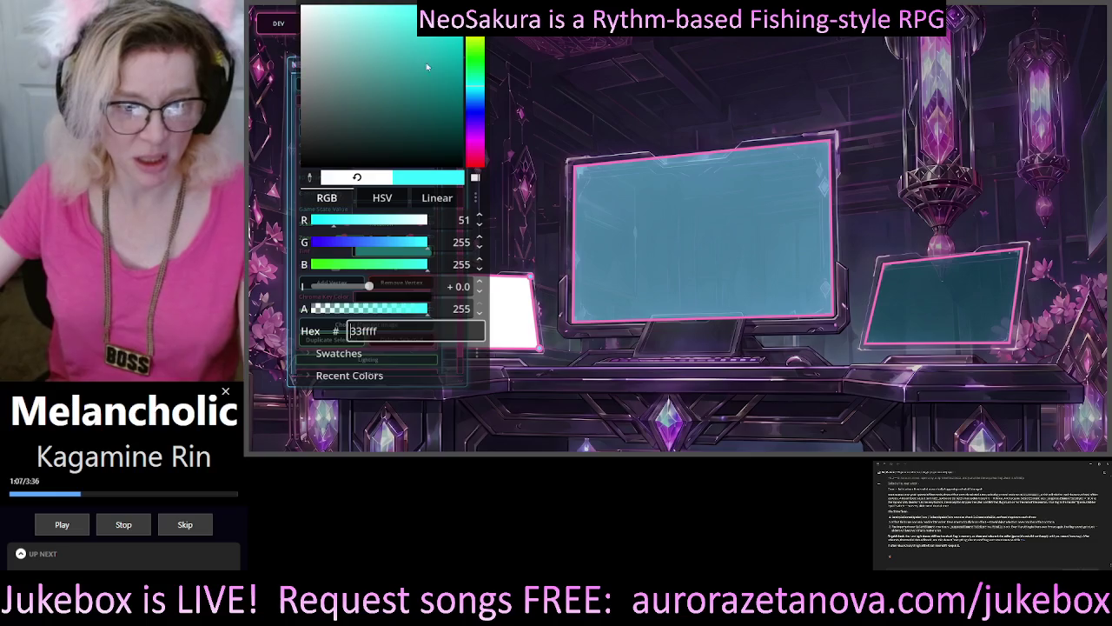
click(330, 309)
drag(329, 311, 326, 300)
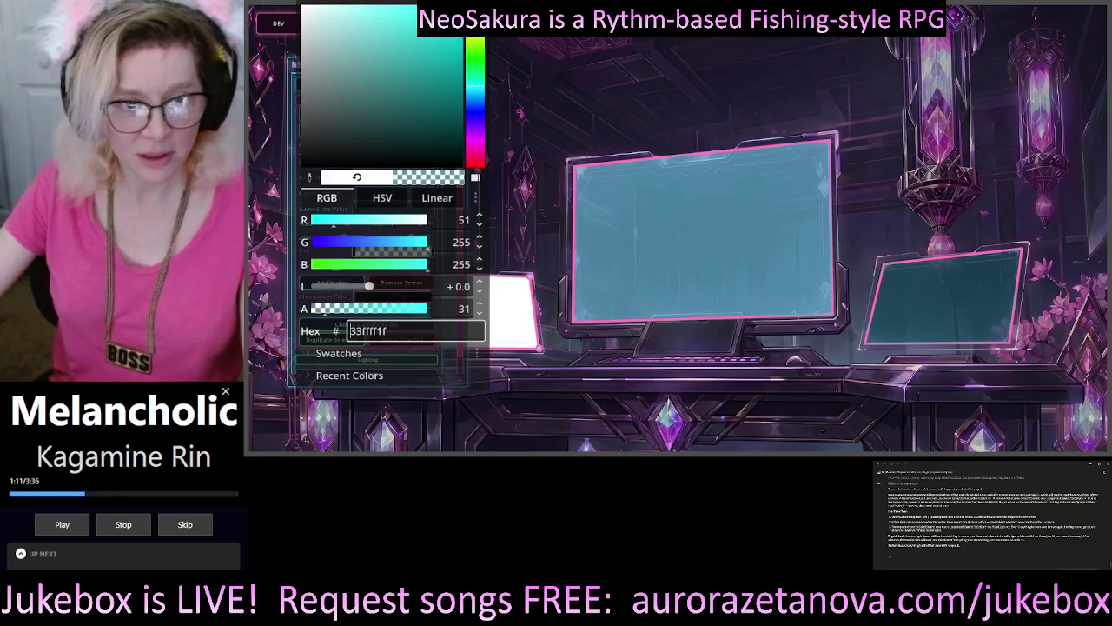
click(663, 94)
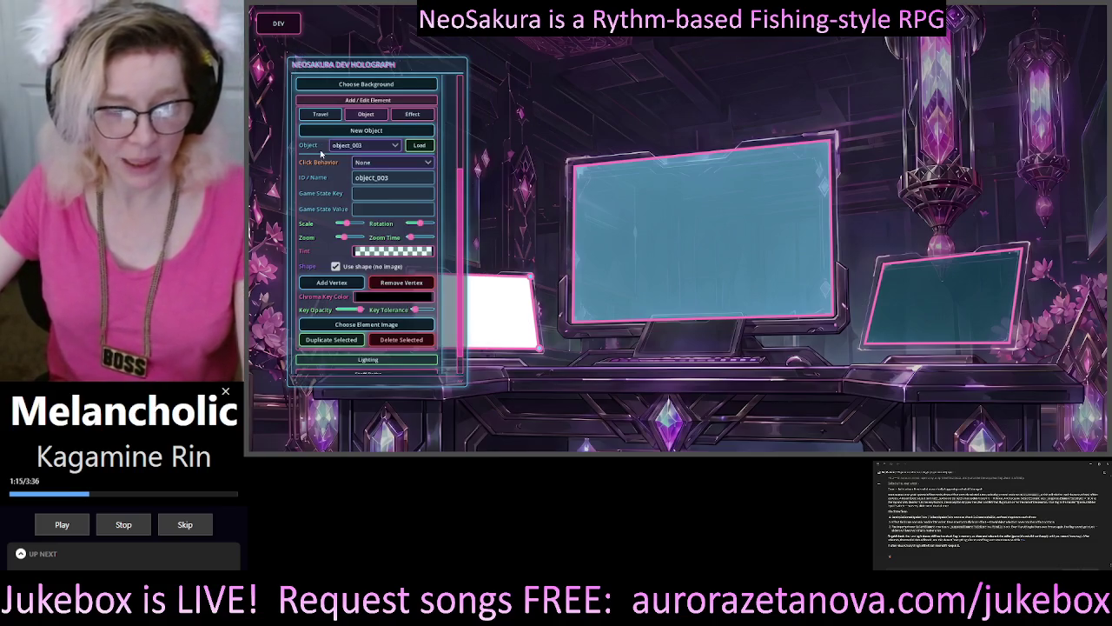
Select the central monitor's overlay, then reselect the left screen's object_003
click(665, 202)
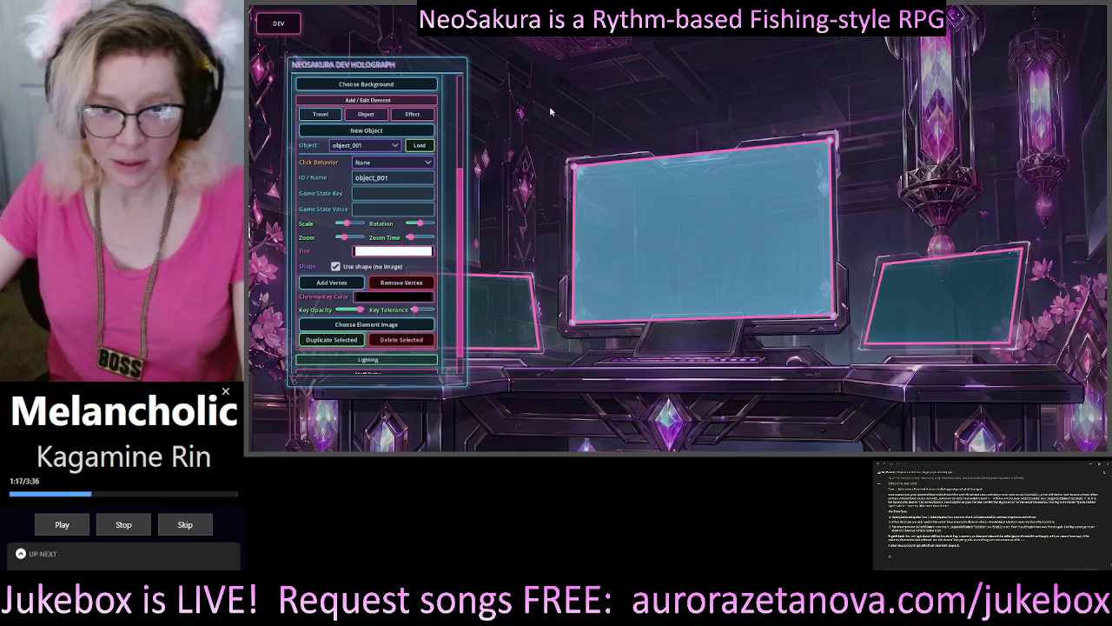
click(500, 322)
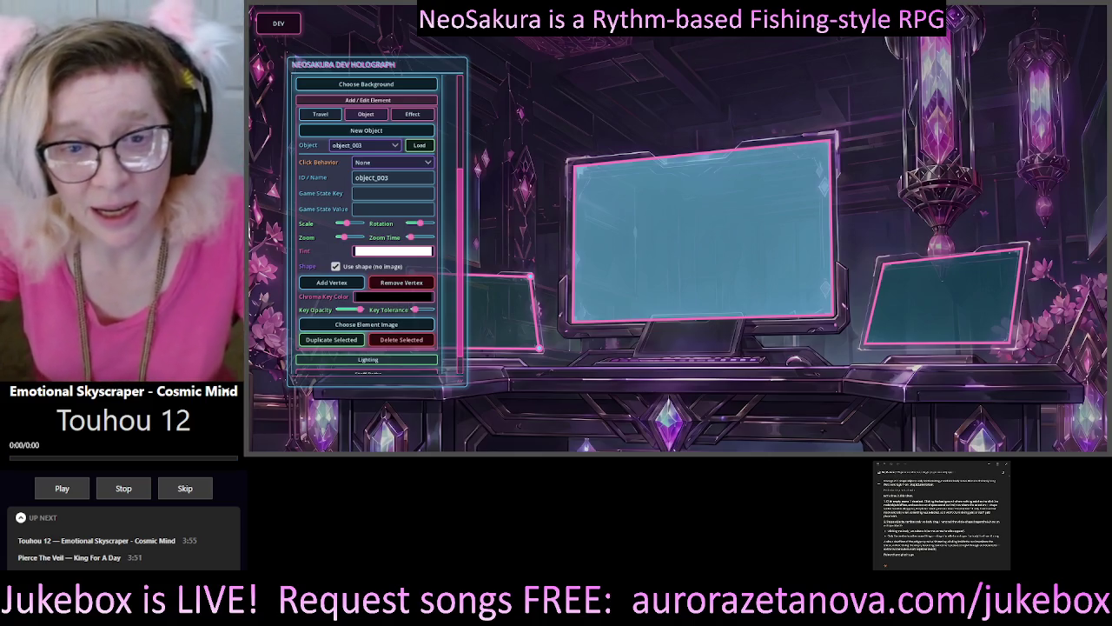
Reposition the DEV HOLOGRAPH panel toward the upper-left, clear of the three monitor overlays
drag(429, 66, 350, 63)
drag(339, 68, 310, 49)
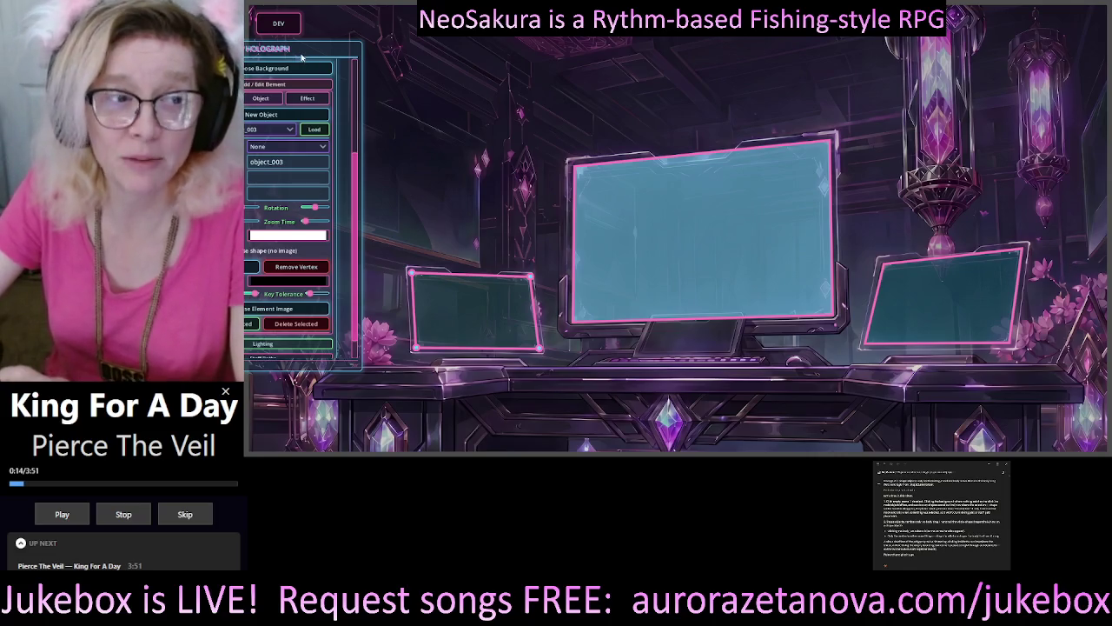
mouse_move(309, 50)
mouse_down()
mouse_move(375, 49)
mouse_move(401, 77)
mouse_move(349, 77)
mouse_move(438, 62)
mouse_move(401, 77)
mouse_move(353, 67)
mouse_up()
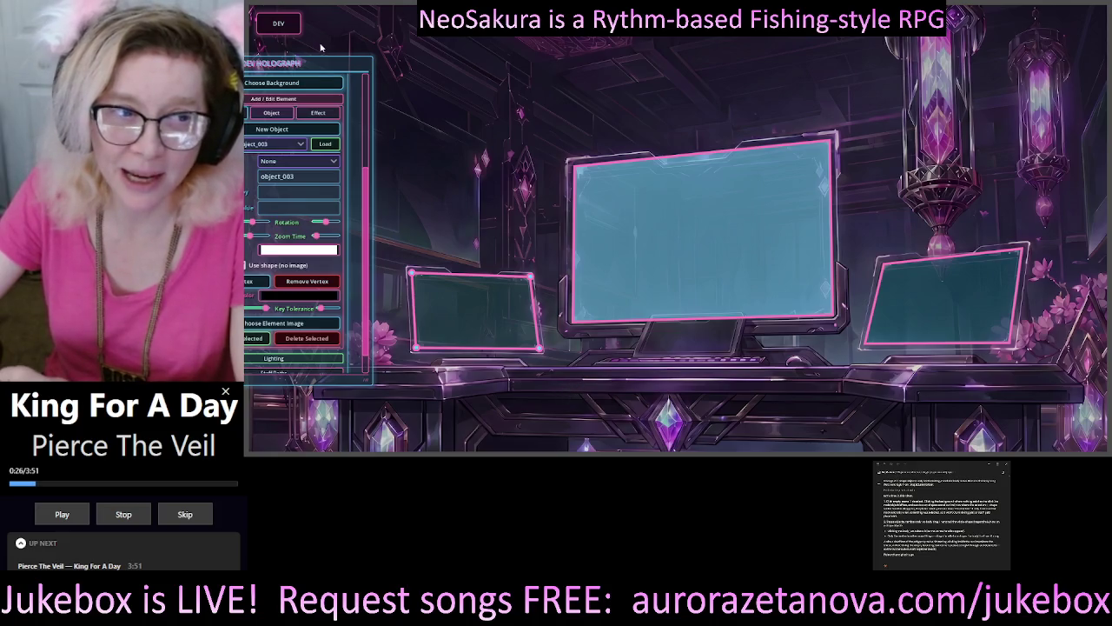
mouse_move(320, 64)
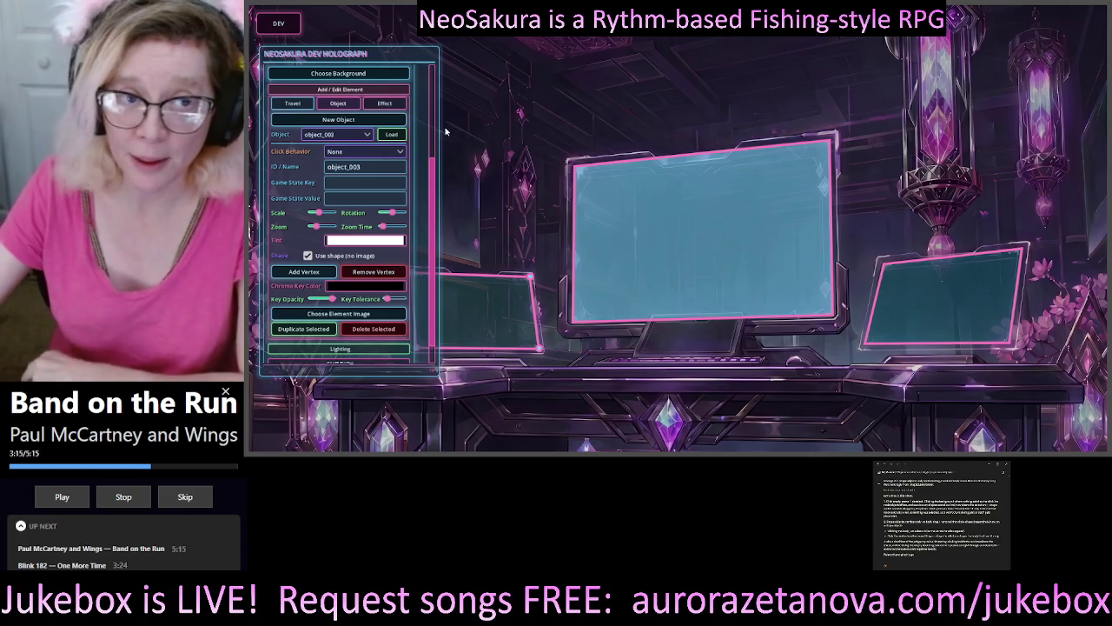
mouse_move(439, 53)
mouse_down()
mouse_move(419, 50)
mouse_move(452, 60)
mouse_up()
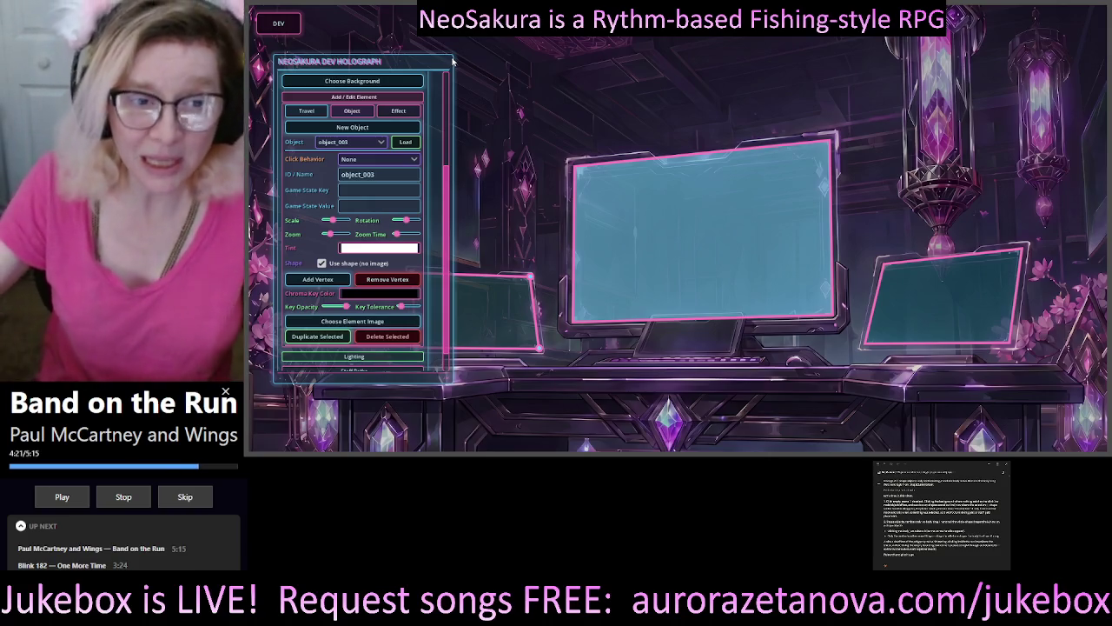
mouse_move(409, 66)
mouse_down()
mouse_move(333, 195)
mouse_move(828, 331)
mouse_move(825, 392)
mouse_move(956, 383)
mouse_move(695, 401)
mouse_move(383, 35)
mouse_move(426, 73)
mouse_up()
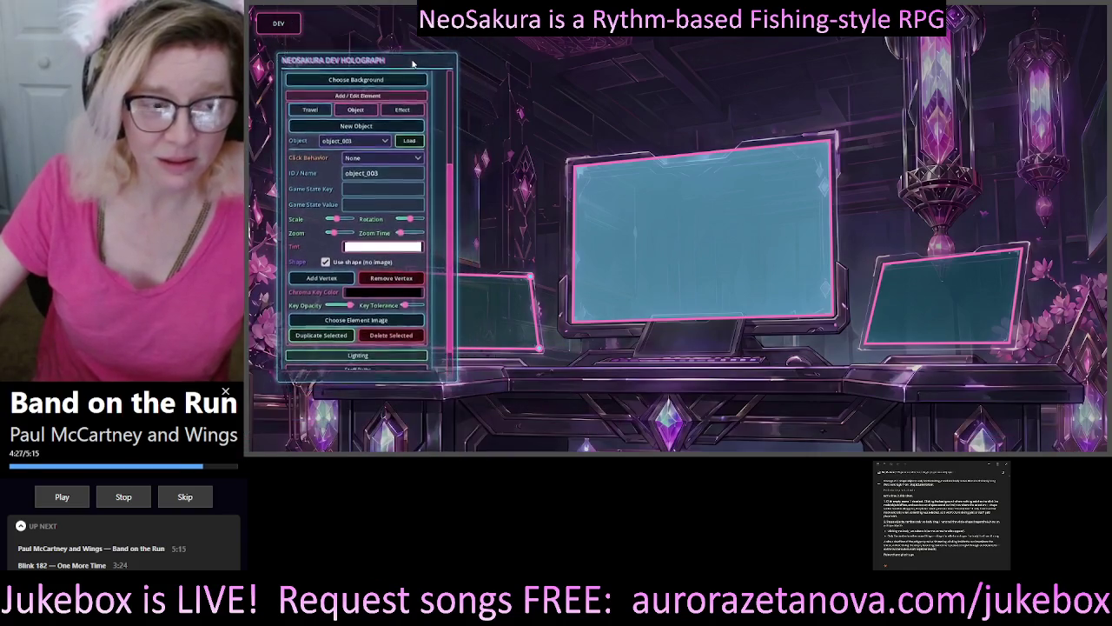
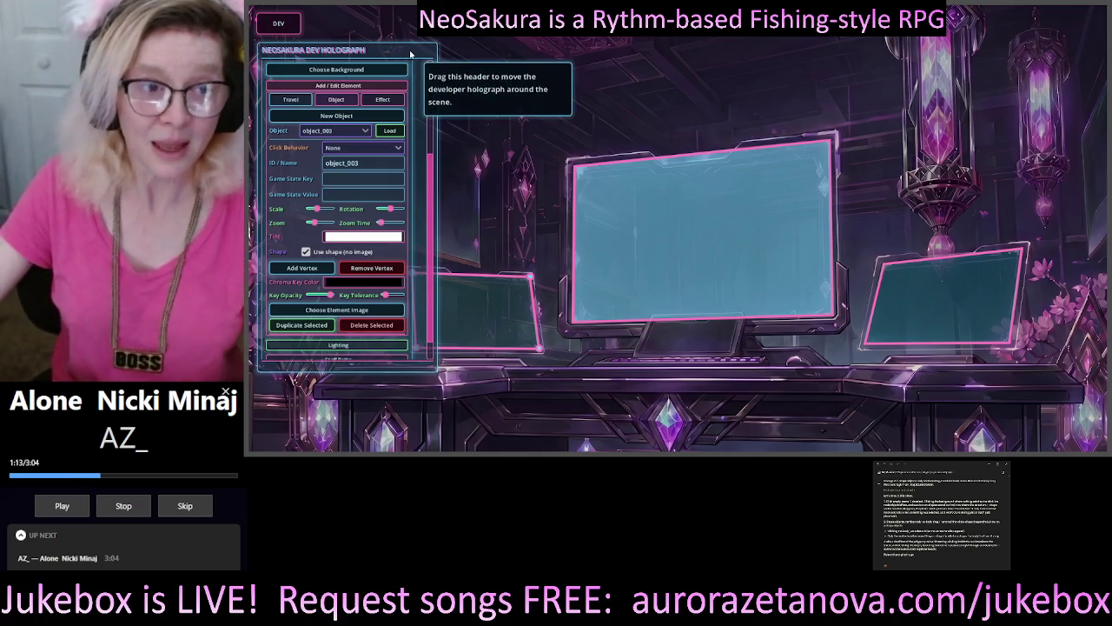
Drag the NEOSAKURA DEV HOLOGRAPH panel by its header a little left and down toward the scene's left edge
drag(407, 50, 391, 69)
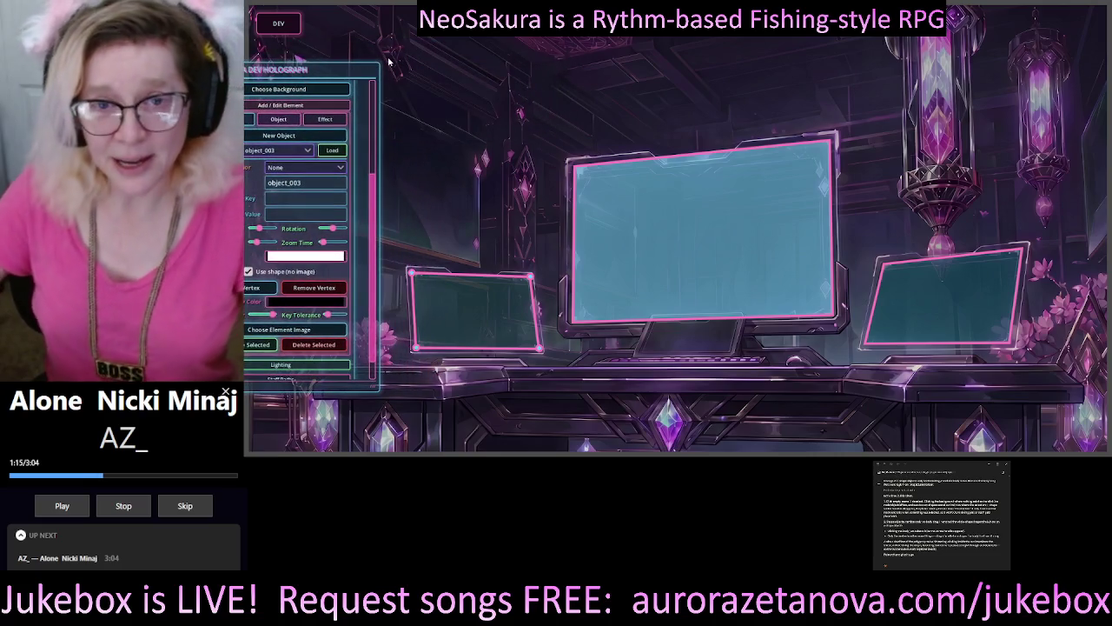